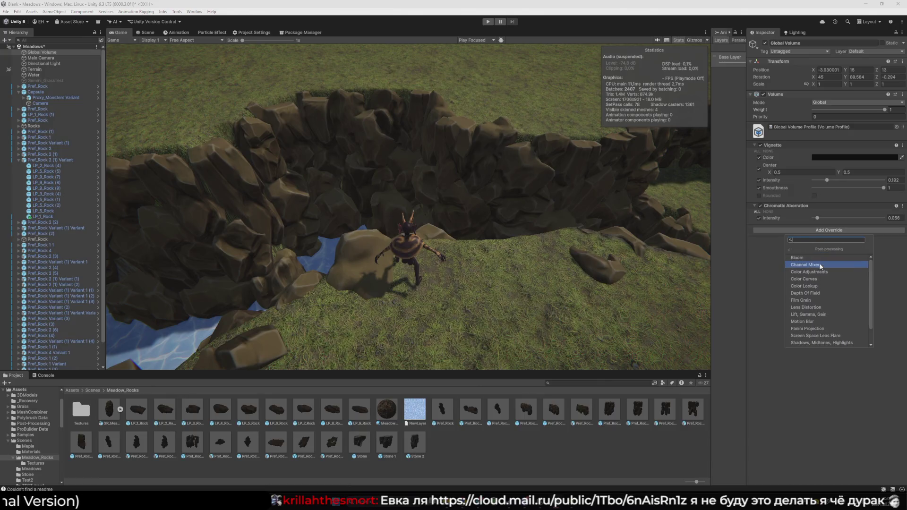
Try a Color Lookup override with Lookup Texture enabled, then remove it.
{"action": "left_click", "coordinate": [831, 286]}
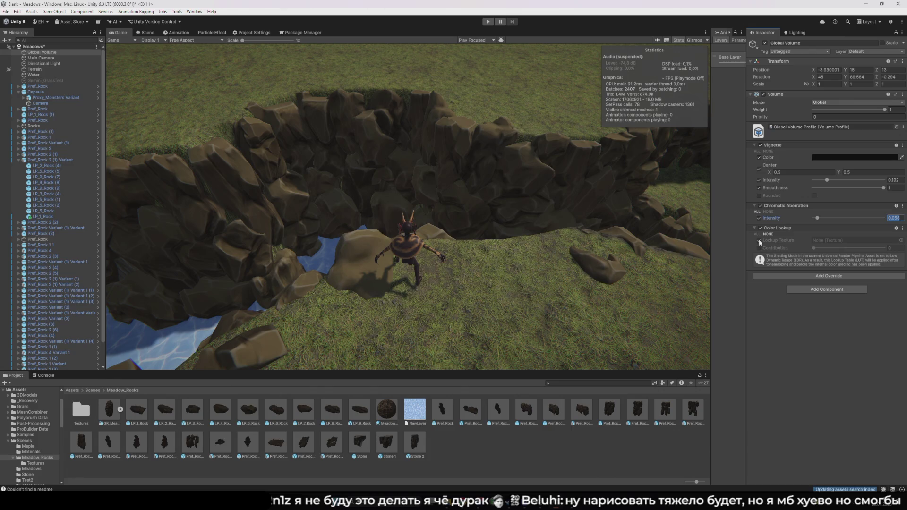
{"action": "left_click", "coordinate": [759, 241]}
{"action": "left_click", "coordinate": [902, 228]}
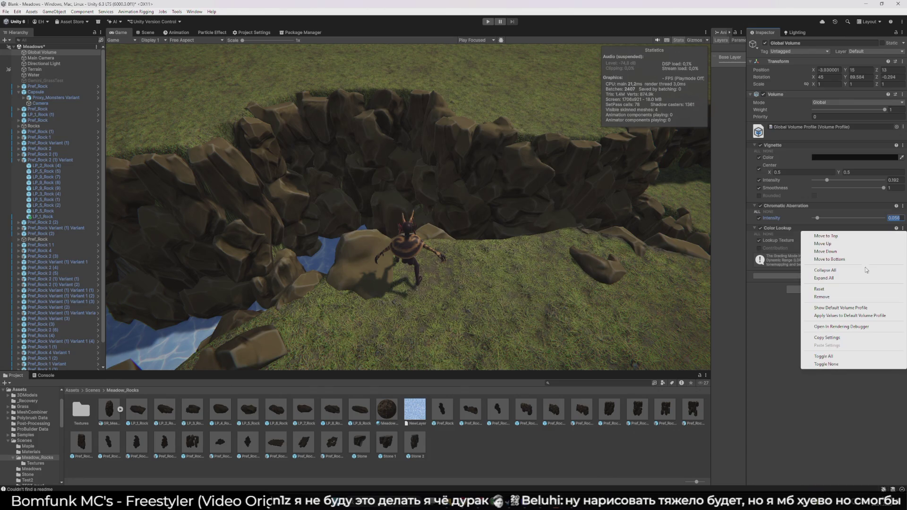
{"action": "left_click", "coordinate": [833, 300]}
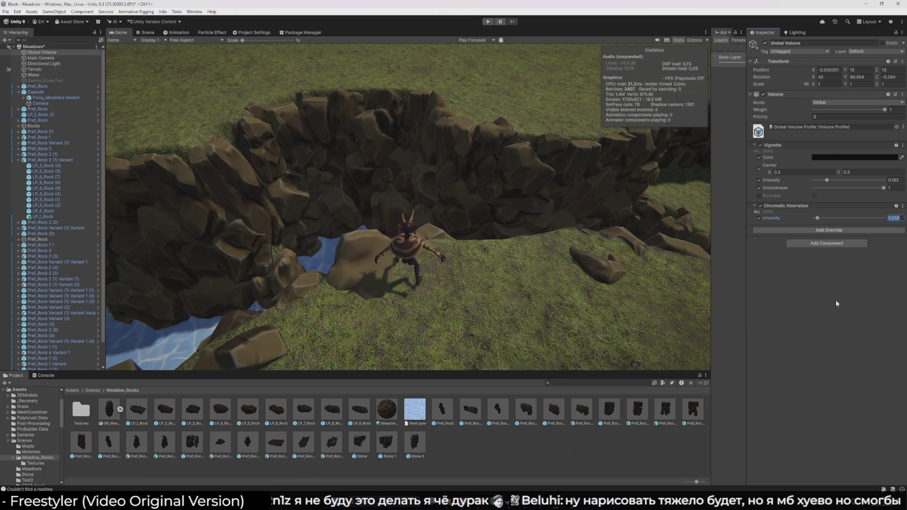
Try a Bokeh Depth Of Field override with Focus Distance, remove it, and deselect the Global Volume.
{"action": "left_click", "coordinate": [824, 230]}
{"action": "left_click", "coordinate": [813, 258]}
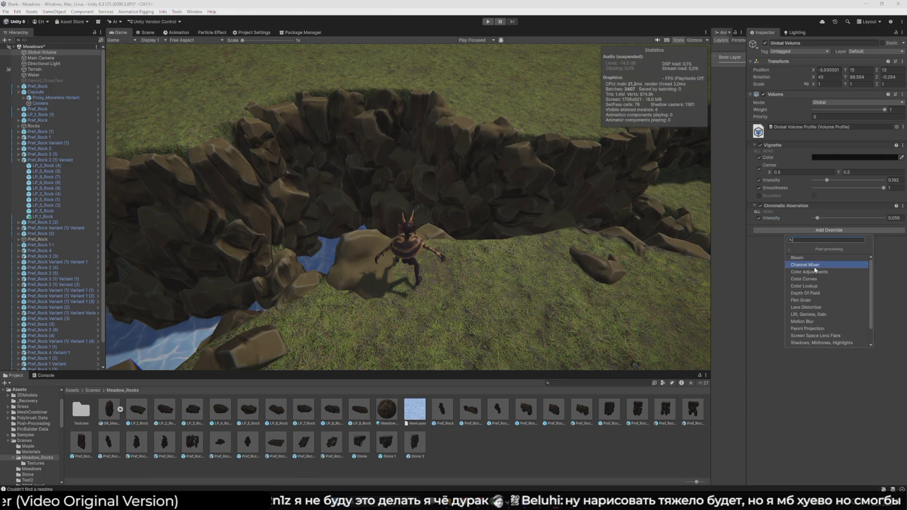
{"action": "left_click", "coordinate": [823, 293]}
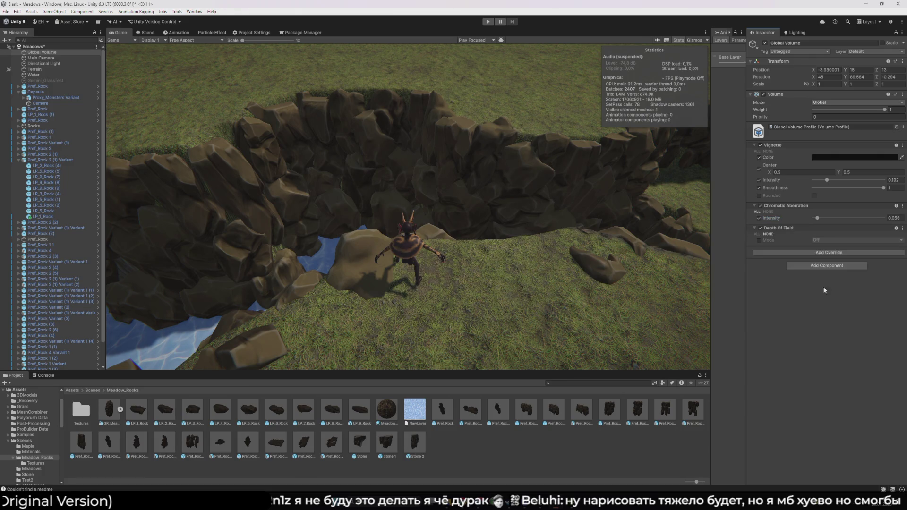
{"action": "left_click", "coordinate": [758, 241]}
{"action": "left_click", "coordinate": [832, 240]}
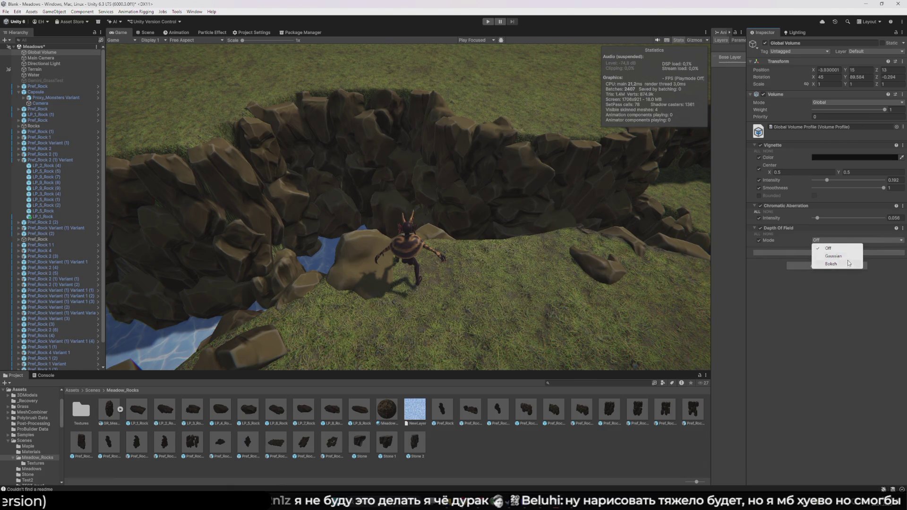
{"action": "left_click", "coordinate": [847, 263]}
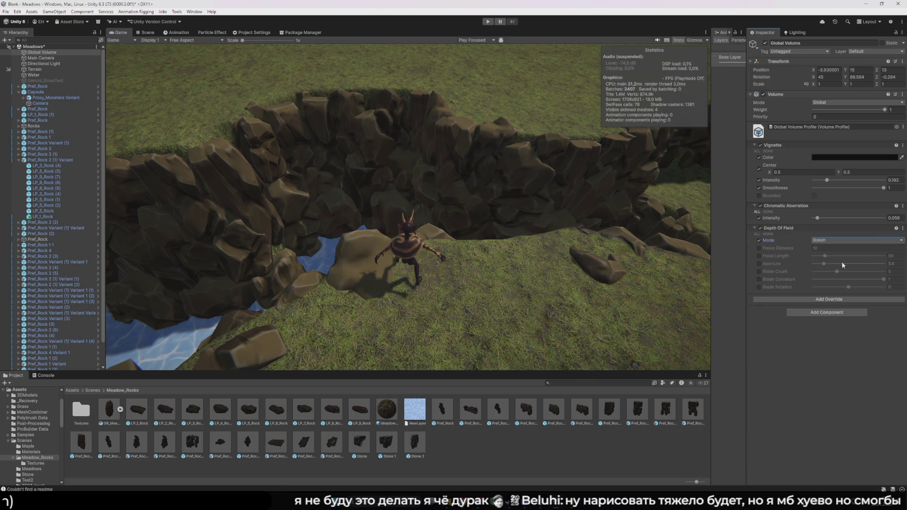
{"action": "left_click", "coordinate": [760, 248]}
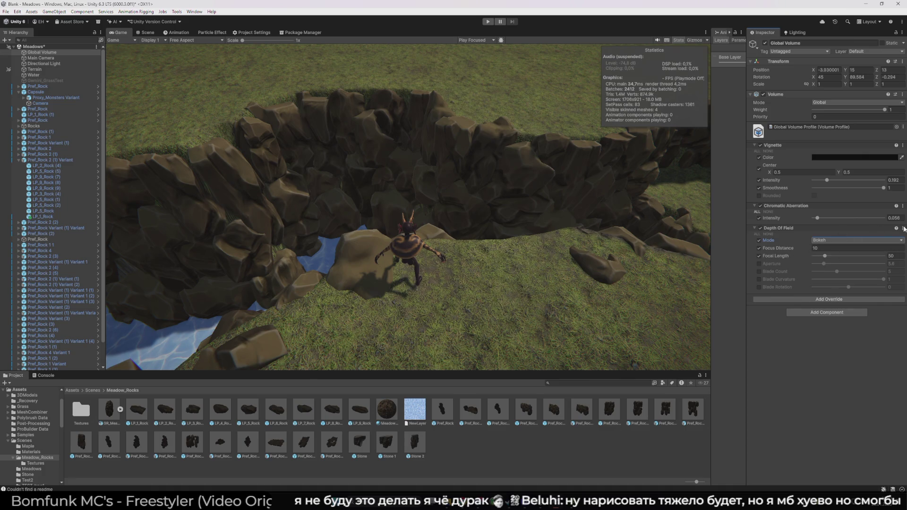
{"action": "right_click", "coordinate": [835, 228]}
{"action": "left_click", "coordinate": [839, 301]}
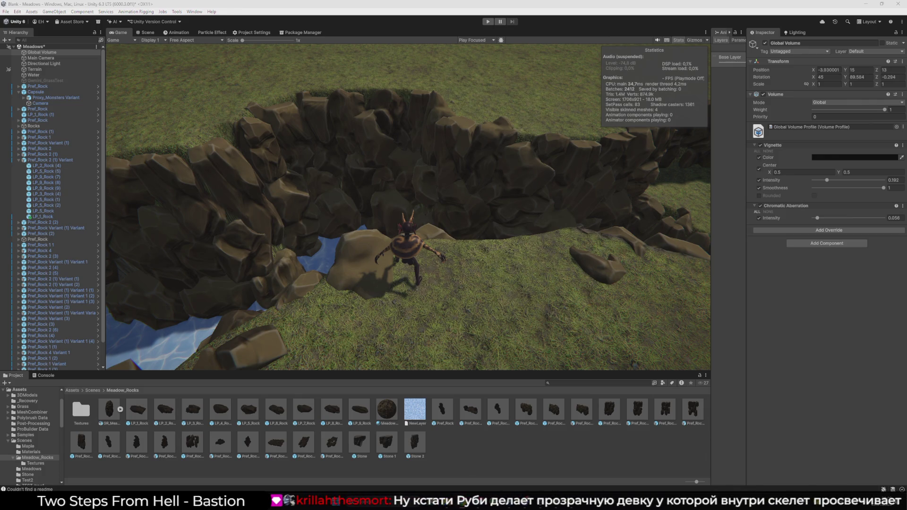
{"action": "left_click", "coordinate": [482, 473]}
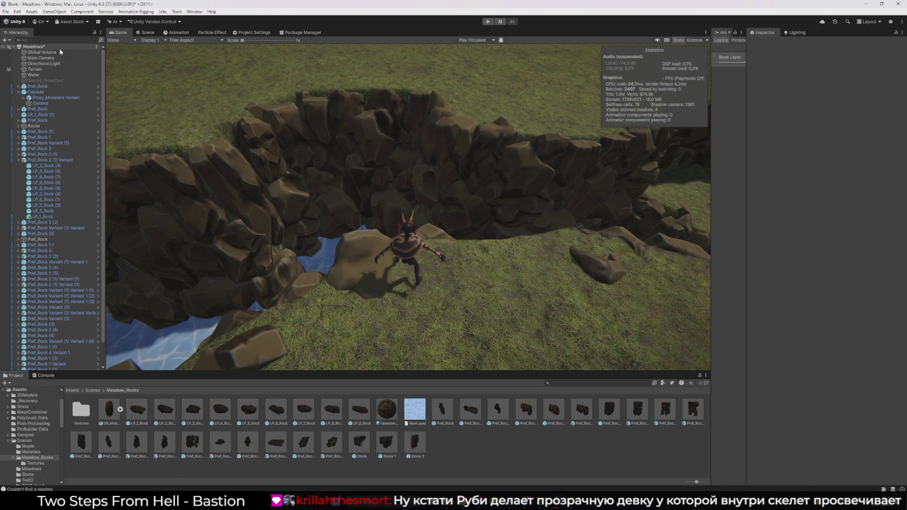
Go up from Scenes to the Assets root and show Project Settings' Adaptive Performance page.
{"action": "left_click", "coordinate": [92, 391]}
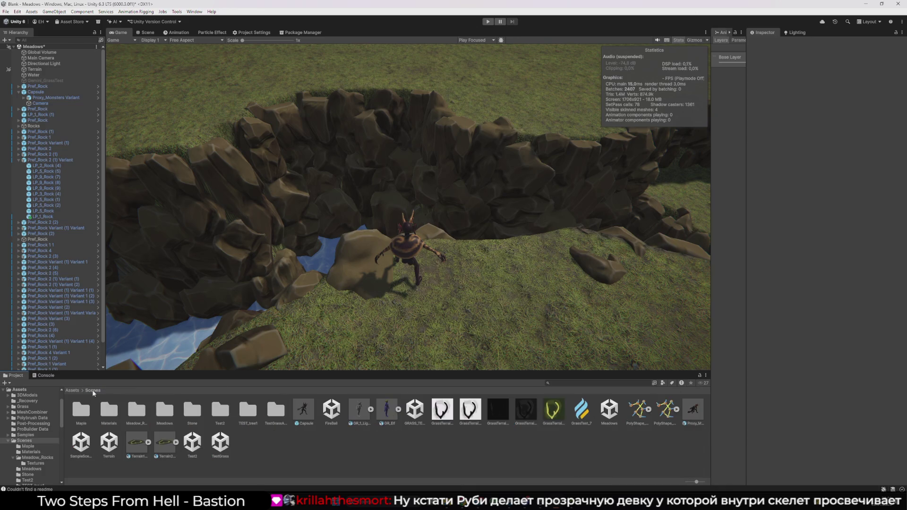
{"action": "left_click", "coordinate": [73, 391]}
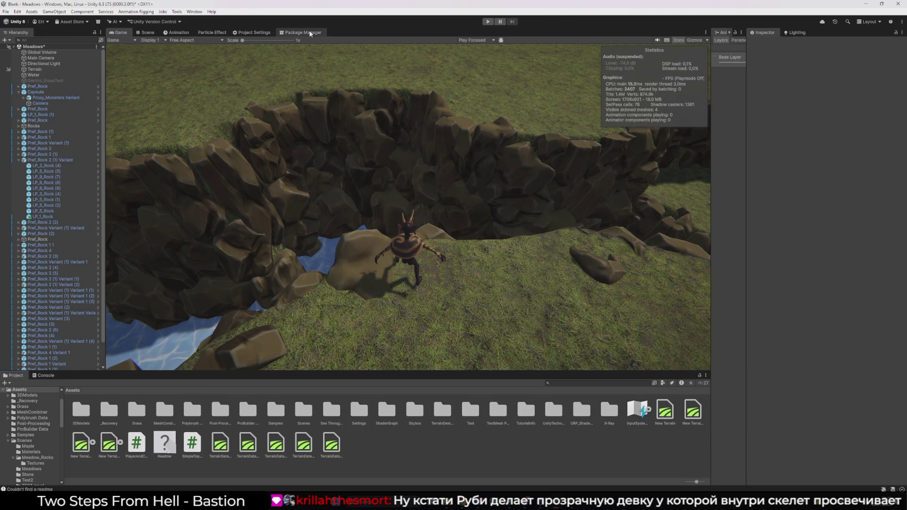
{"action": "left_click", "coordinate": [269, 32]}
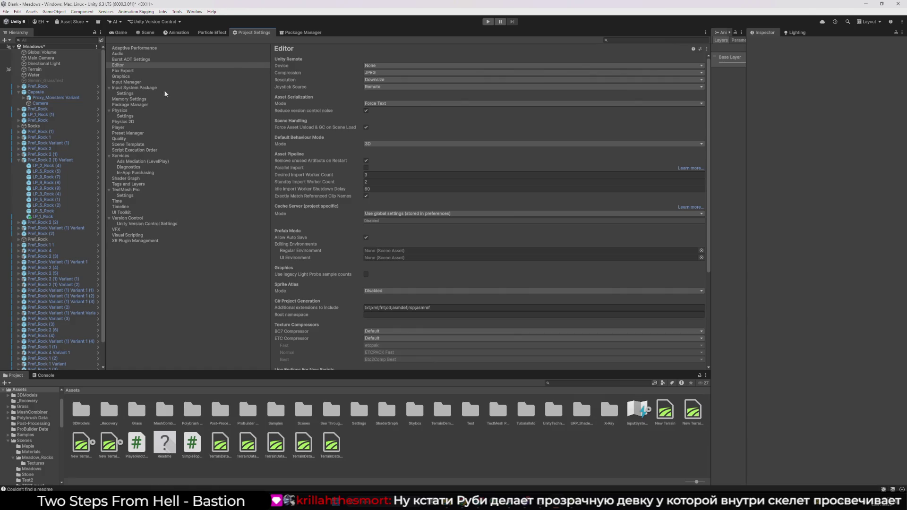
{"action": "left_click", "coordinate": [157, 103]}
{"action": "left_click", "coordinate": [158, 54]}
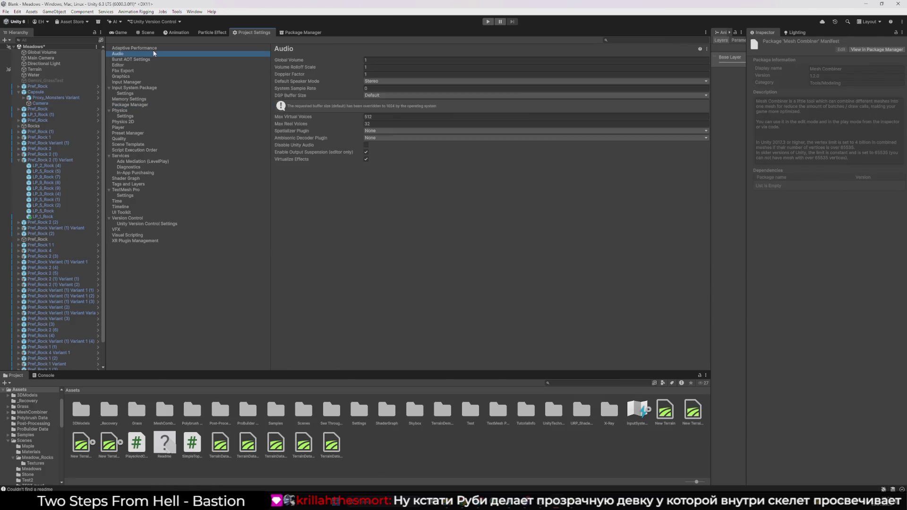
{"action": "left_click", "coordinate": [158, 48]}
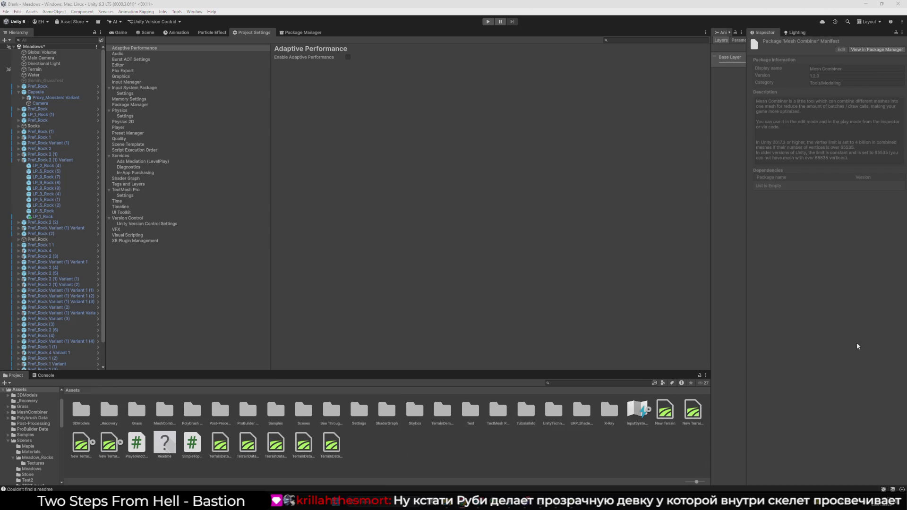
Browse the Universal Render Pipeline package folders, then open Assets/Post-Processing.
{"action": "scroll", "coordinate": [44, 428], "scroll_direction": "down", "scroll_amount": 5}
{"action": "scroll", "coordinate": [43, 428], "scroll_direction": "down", "scroll_amount": 10}
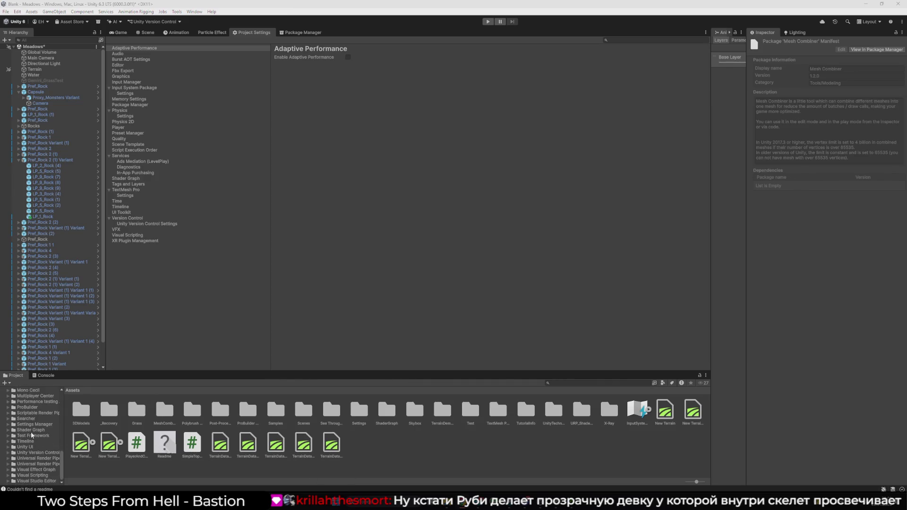
{"action": "left_click", "coordinate": [47, 458]}
{"action": "left_click", "coordinate": [49, 464]}
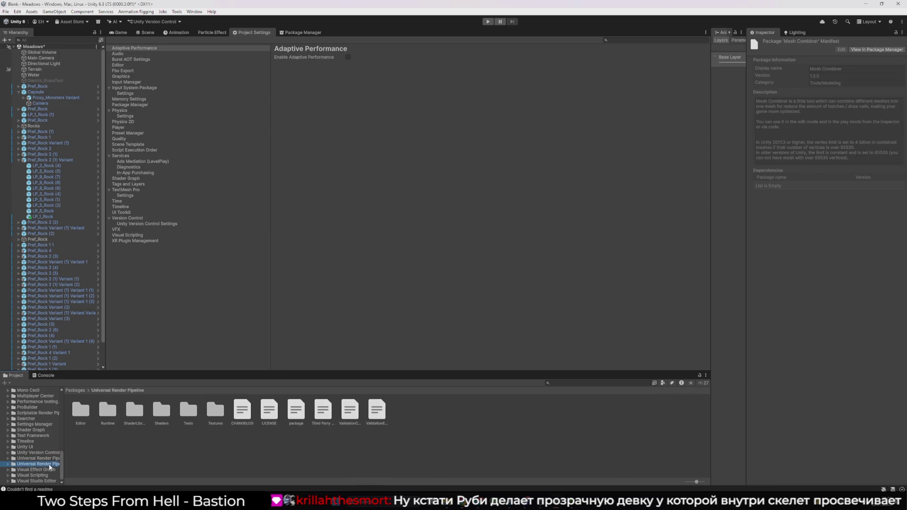
{"action": "scroll", "coordinate": [49, 465], "scroll_direction": "up", "scroll_amount": 10}
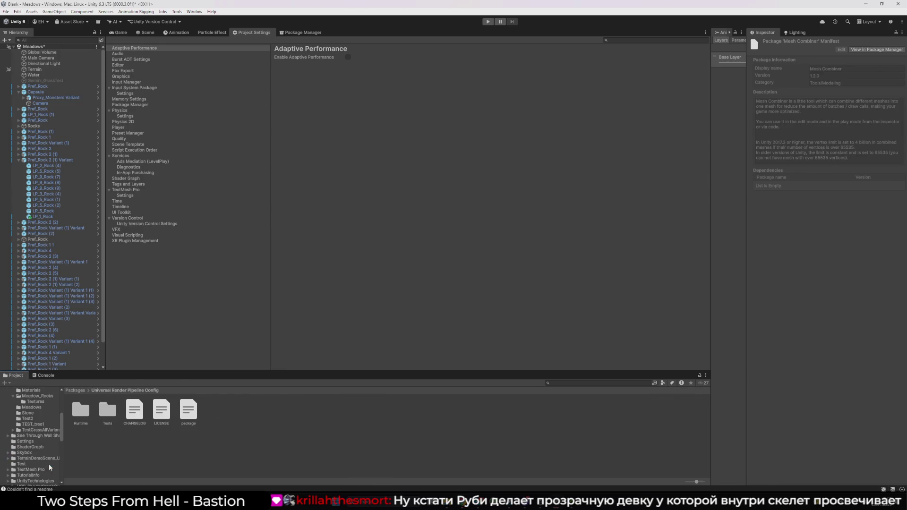
{"action": "scroll", "coordinate": [49, 464], "scroll_direction": "up", "scroll_amount": 5}
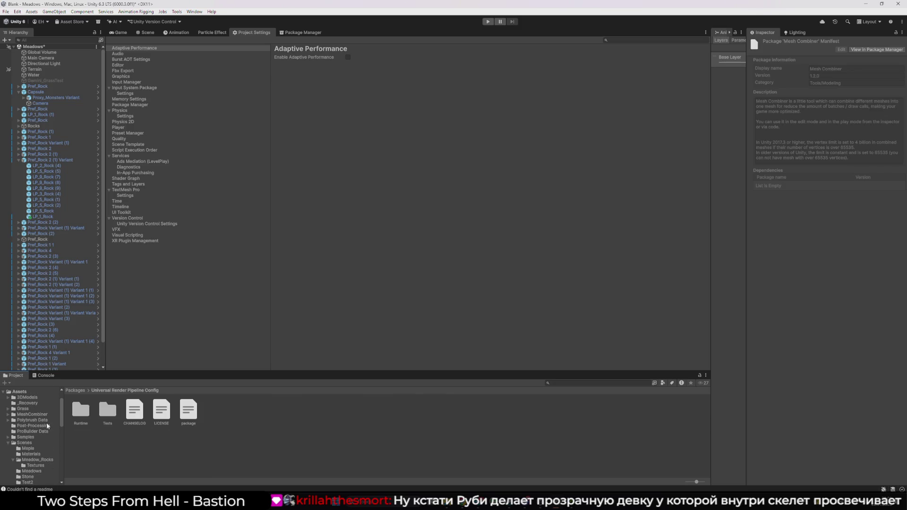
{"action": "left_click", "coordinate": [49, 425]}
Inspect the Global Volume Profile's Bloom and Tonemapping overrides, then return to the Game view.
{"action": "left_click", "coordinate": [80, 410]}
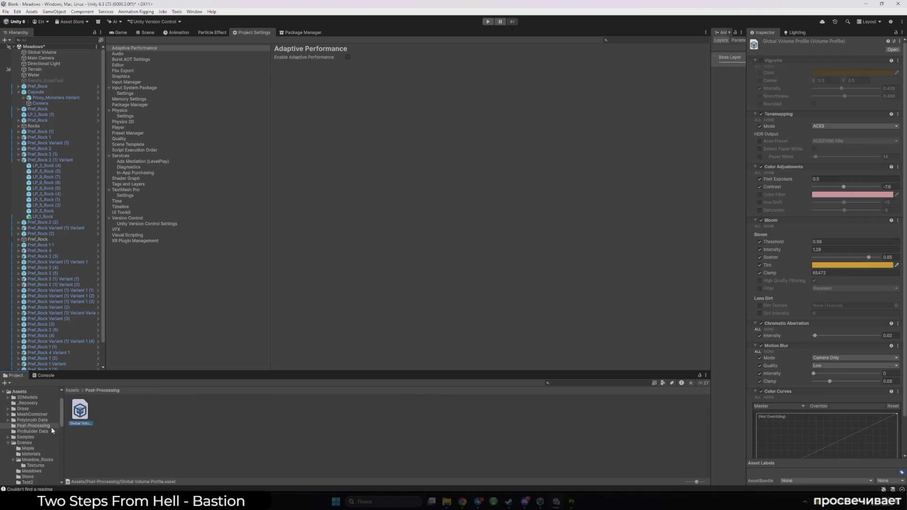
{"action": "scroll", "coordinate": [20, 440], "scroll_direction": "up", "scroll_amount": 2}
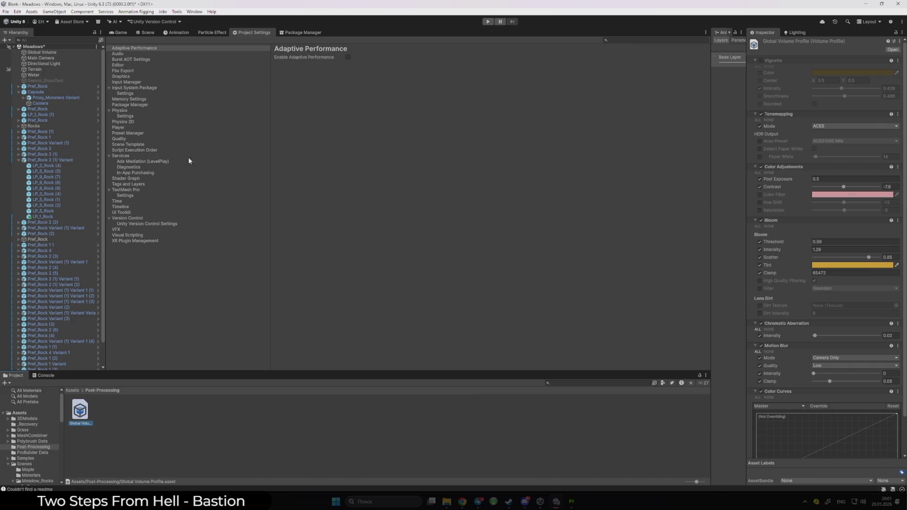
{"action": "left_click", "coordinate": [134, 34]}
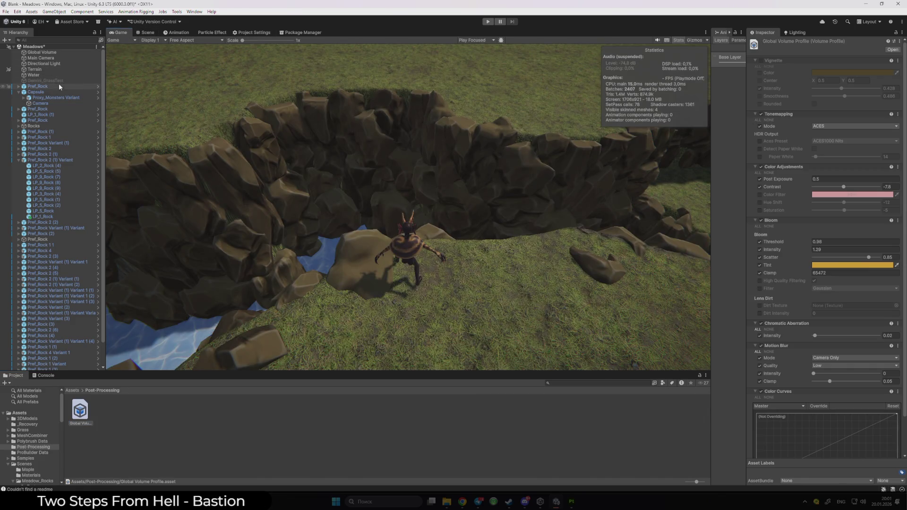
Select the Global Volume and drag the Post-Processing profile asset onto its Profile field.
{"action": "left_click", "coordinate": [43, 53]}
{"action": "left_click", "coordinate": [896, 127]}
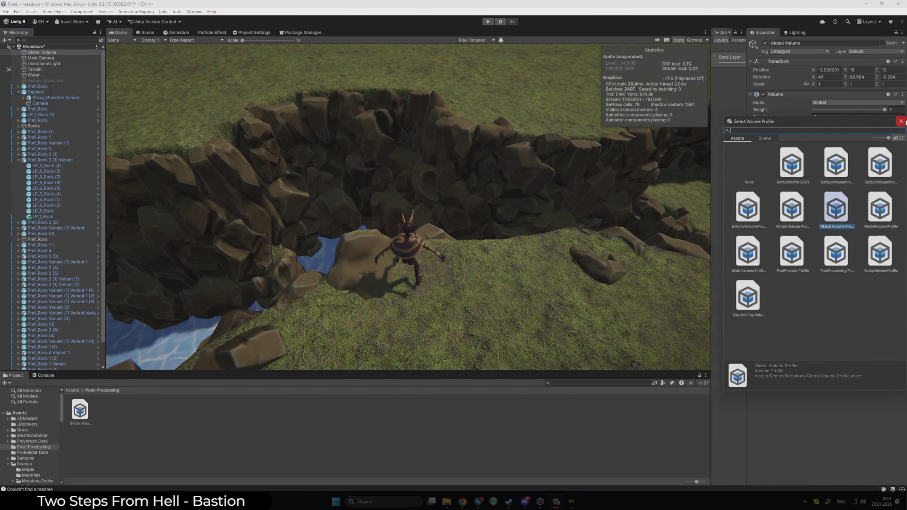
{"action": "left_click", "coordinate": [429, 284]}
{"action": "left_click_drag", "start_coordinate": [79, 411], "coordinate": [815, 125]}
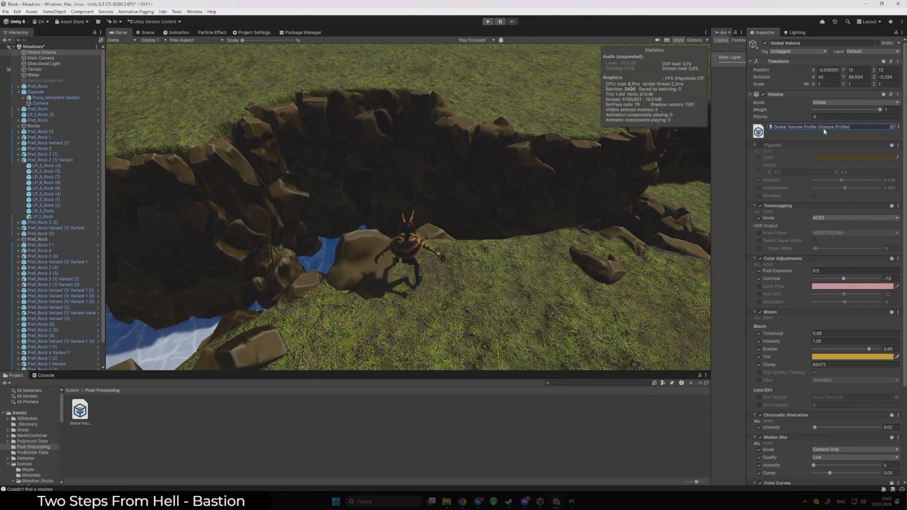
Toggle the volume and Vignette to compare, then assign DefaultProfile(URP) as the profile.
{"action": "left_click", "coordinate": [764, 94]}
{"action": "left_click", "coordinate": [764, 94]}
{"action": "left_click", "coordinate": [761, 146]}
{"action": "left_click", "coordinate": [761, 146]}
{"action": "left_click", "coordinate": [892, 127]}
{"action": "double_click", "coordinate": [800, 158]}
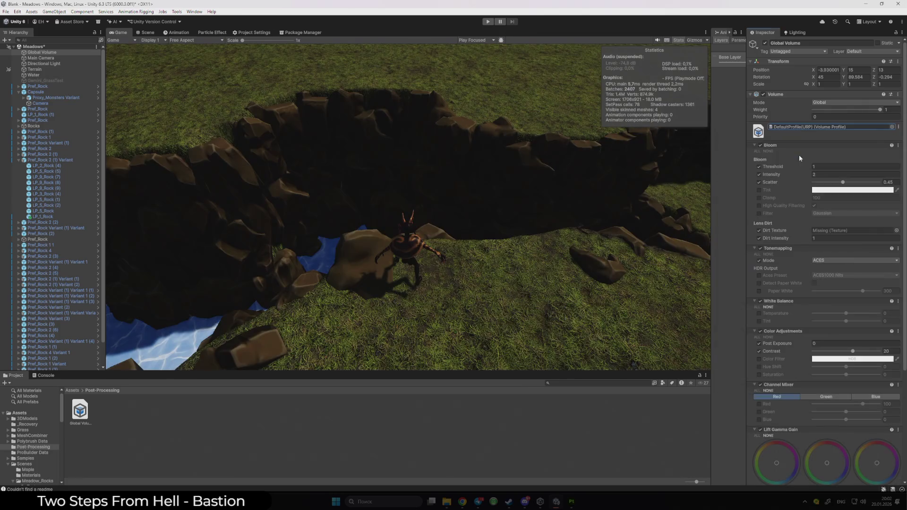
Clear the volume's profile and preview DefaultVolumeProfile and ExteriorVolumeProfile on the scene.
{"action": "left_click", "coordinate": [893, 126]}
{"action": "double_click", "coordinate": [771, 154]}
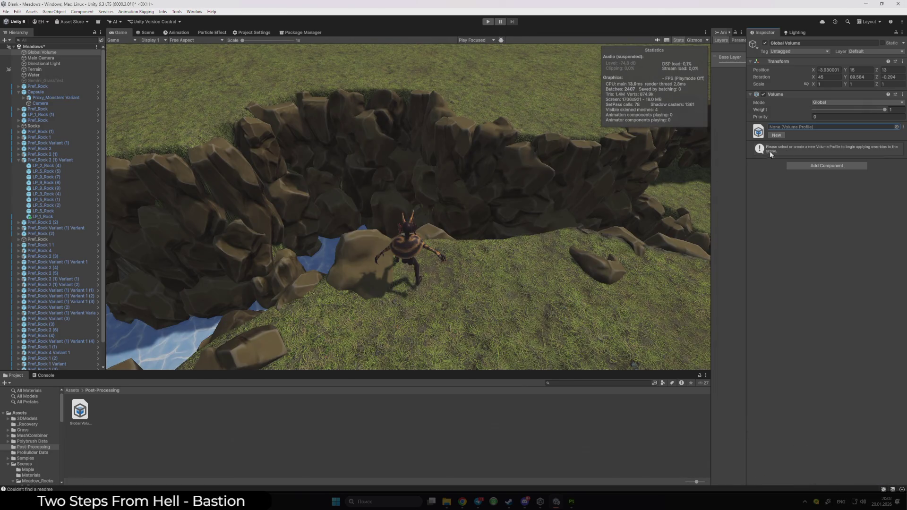
{"action": "left_click", "coordinate": [897, 127]}
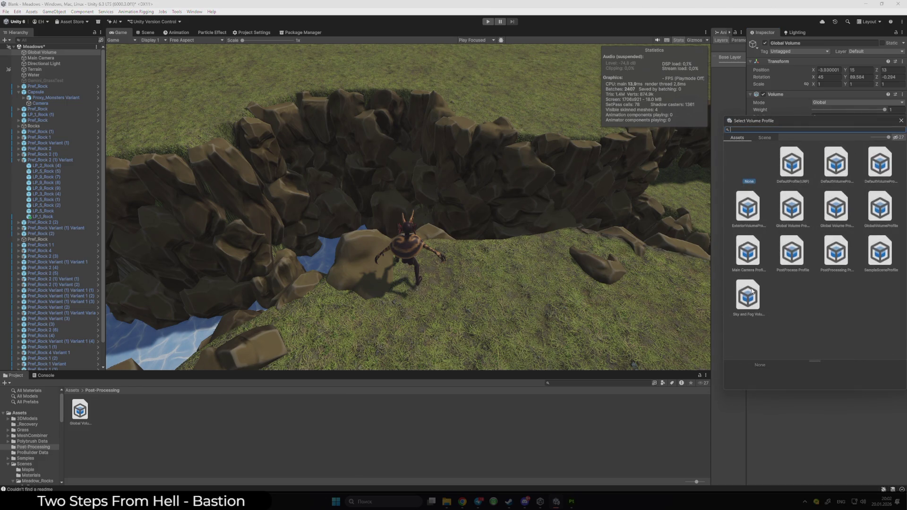
{"action": "left_click", "coordinate": [792, 163]}
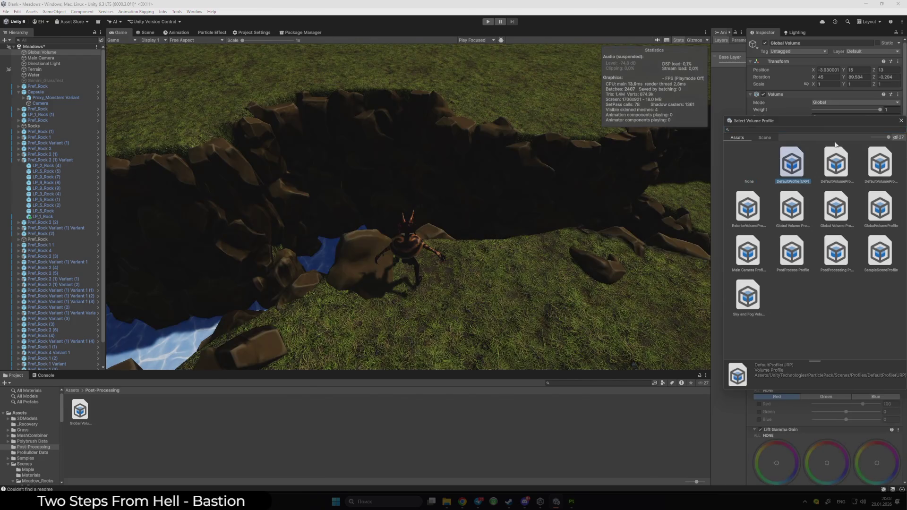
{"action": "left_click", "coordinate": [840, 160]}
{"action": "left_click", "coordinate": [879, 165]}
{"action": "left_click", "coordinate": [753, 196]}
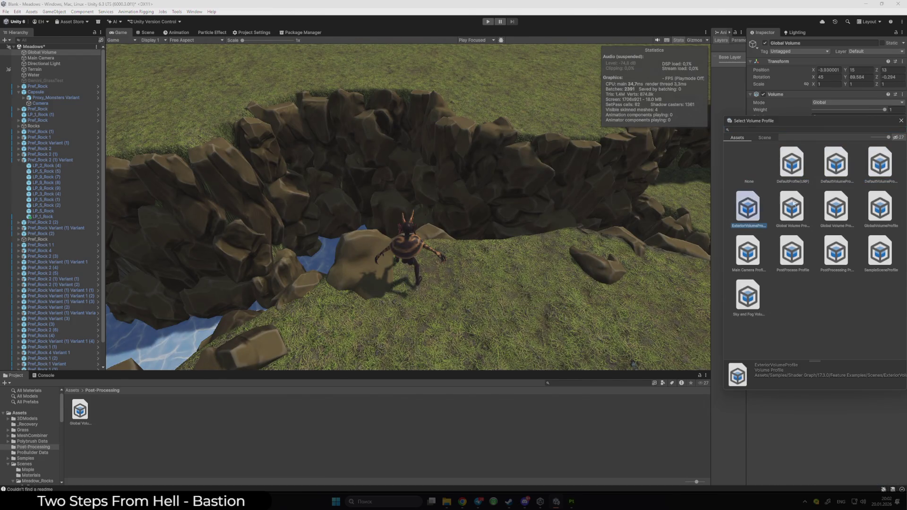
{"action": "left_click", "coordinate": [901, 121]}
Preview the Meadows Global Volume Profile and compare it with its similarly named neighbour.
{"action": "left_click", "coordinate": [897, 127]}
{"action": "left_click", "coordinate": [792, 208]}
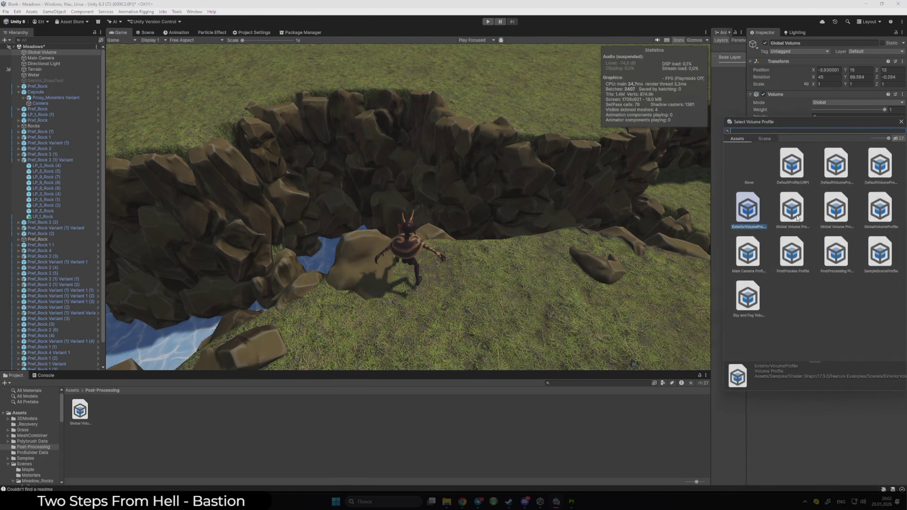
{"action": "left_click", "coordinate": [837, 206]}
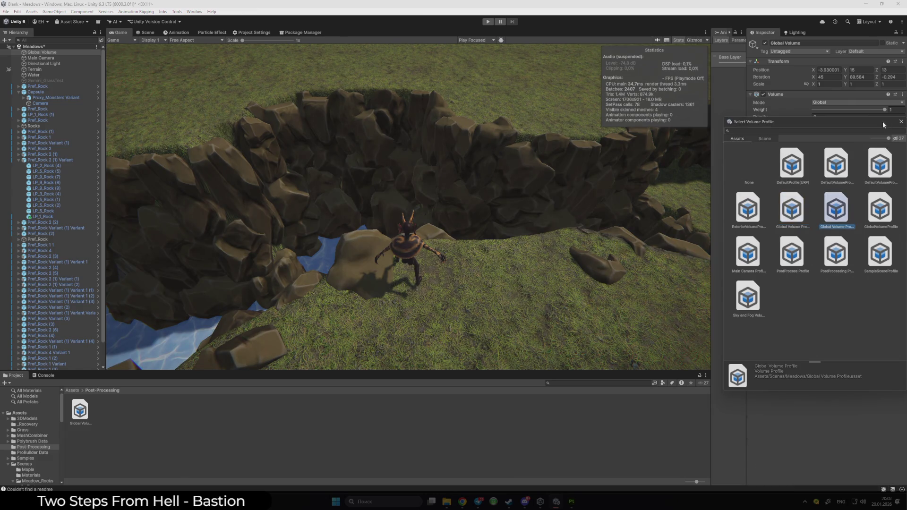
{"action": "left_click_drag", "start_coordinate": [884, 124], "coordinate": [634, 222]}
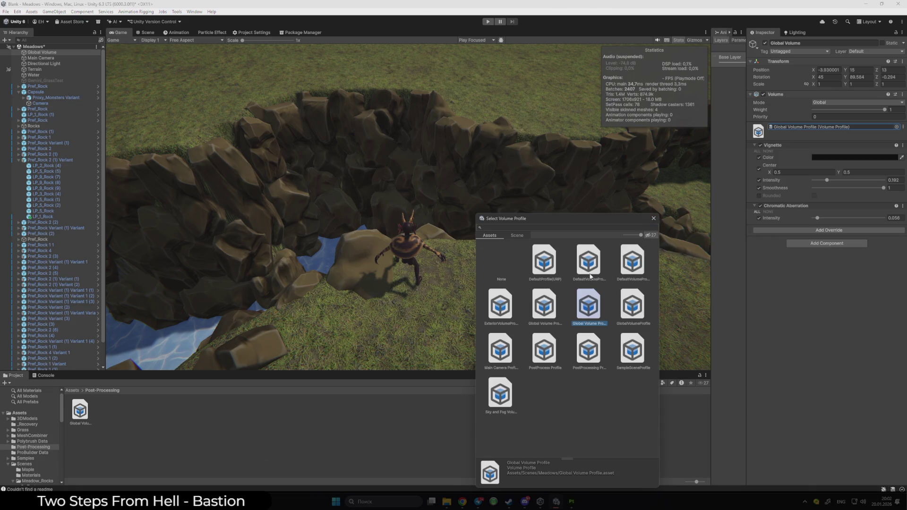
{"action": "left_click", "coordinate": [632, 306]}
{"action": "left_click", "coordinate": [590, 307]}
{"action": "key", "text": "Right"}
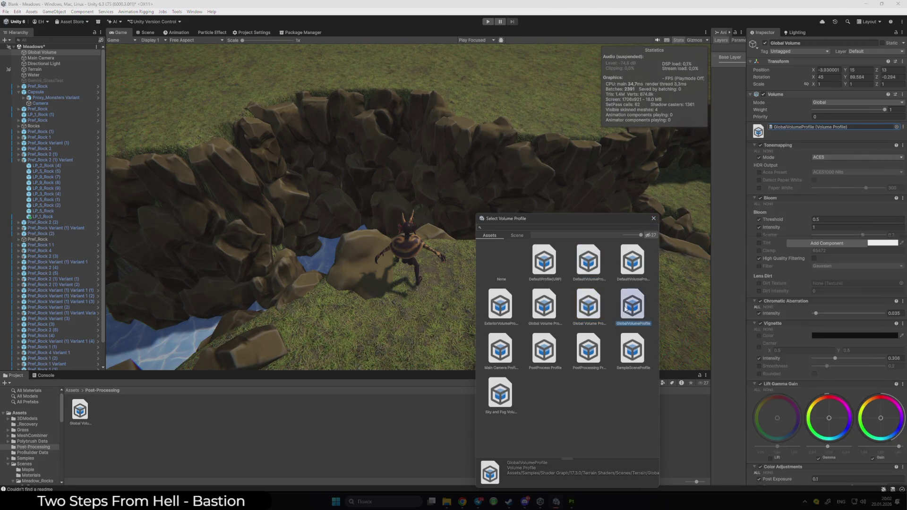
{"action": "key", "text": "Left"}
{"action": "key", "text": "Right"}
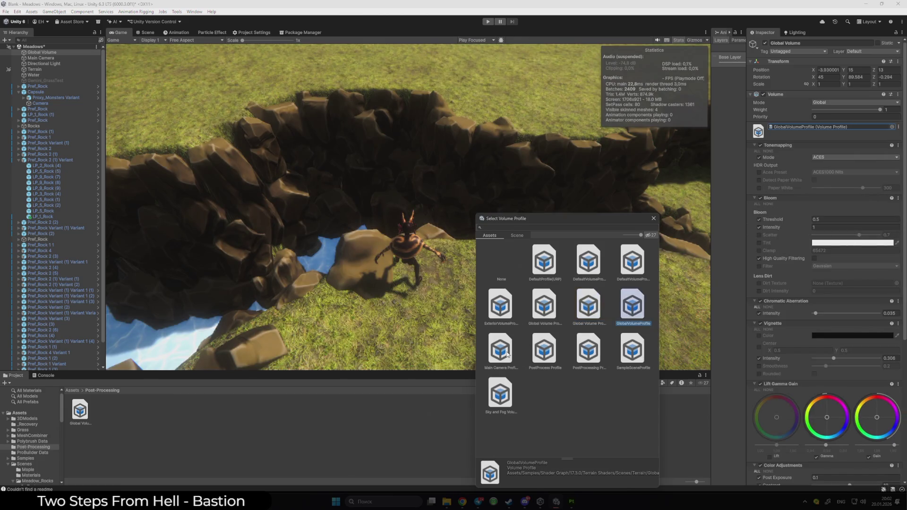
{"action": "key", "text": "Left"}
{"action": "key", "text": "Right"}
Preview the Main Camera Profile, PostProcessing Profile and the sky and fog profile.
{"action": "left_click", "coordinate": [589, 306]}
{"action": "left_click", "coordinate": [544, 349]}
{"action": "left_click", "coordinate": [506, 347]}
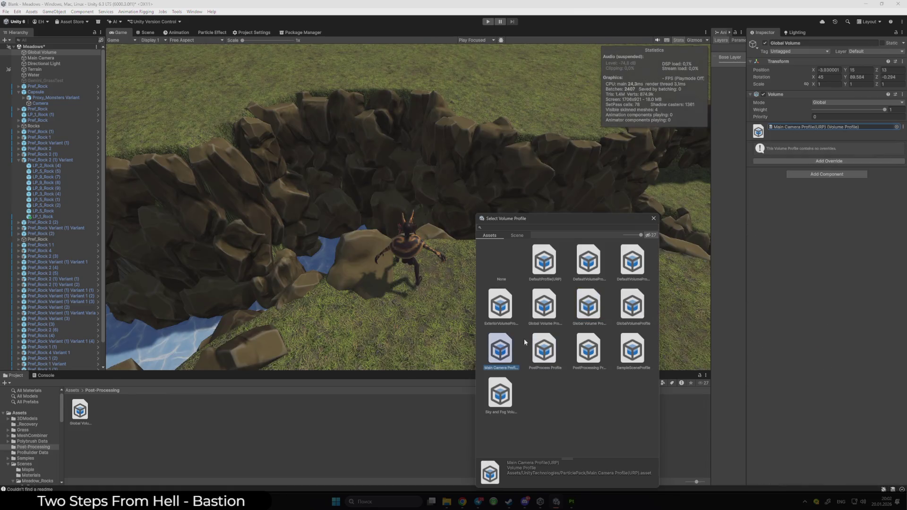
{"action": "left_click", "coordinate": [590, 348]}
{"action": "left_click", "coordinate": [624, 348]}
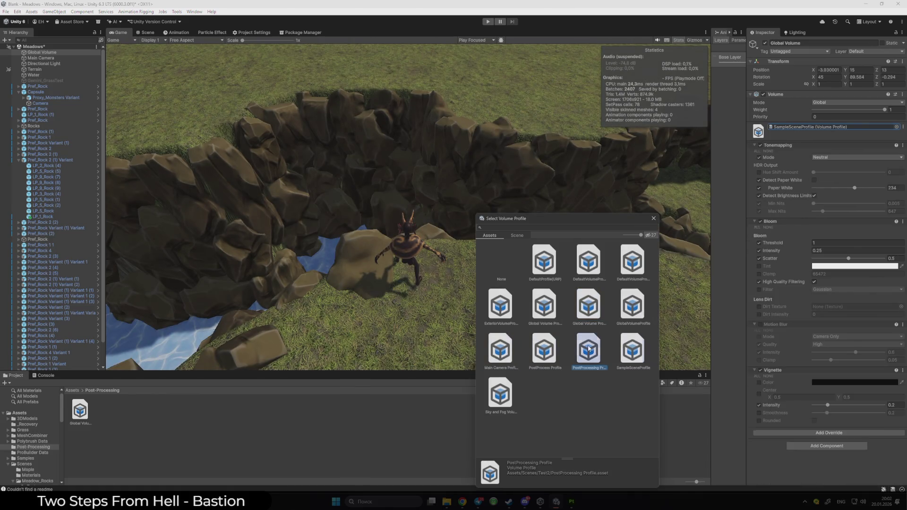
{"action": "key", "text": "Left"}
{"action": "left_click", "coordinate": [515, 398]}
{"action": "left_click", "coordinate": [588, 359]}
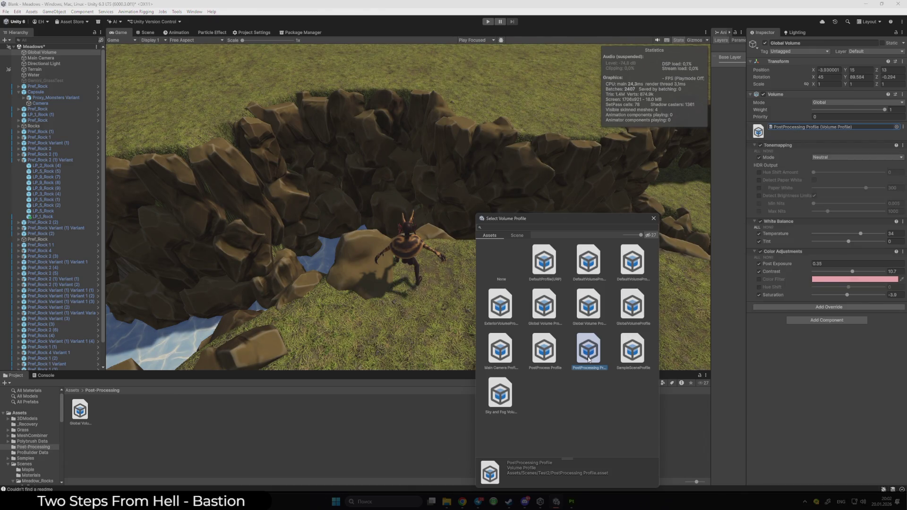
Compare the Meadows Global Volume Profile against PostProcessing Profile, settling on PostProcessing Profile.
{"action": "left_click", "coordinate": [588, 316]}
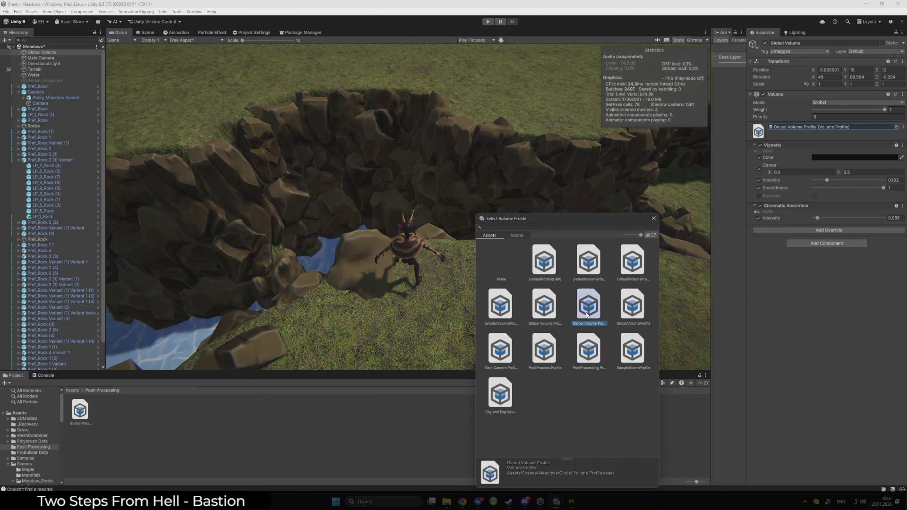
{"action": "left_click", "coordinate": [588, 341]}
{"action": "left_click", "coordinate": [590, 314]}
{"action": "left_click", "coordinate": [589, 345]}
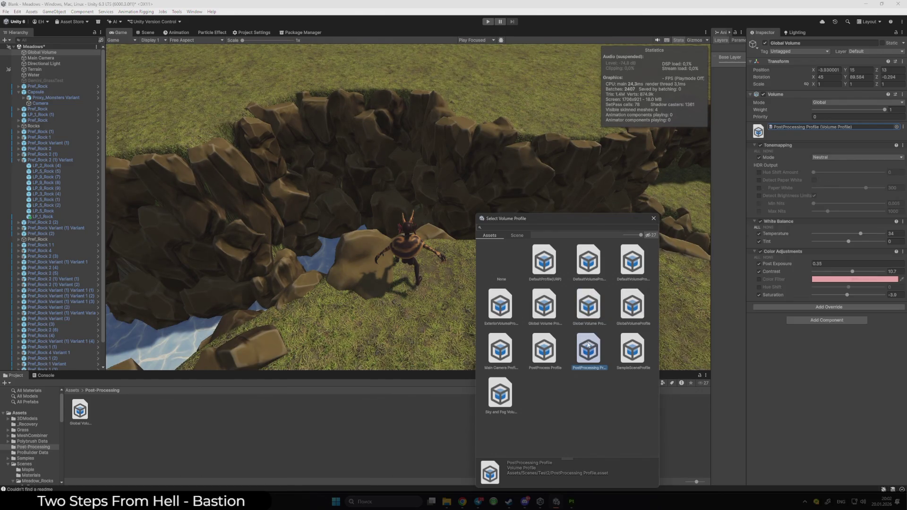
{"action": "left_click", "coordinate": [590, 308]}
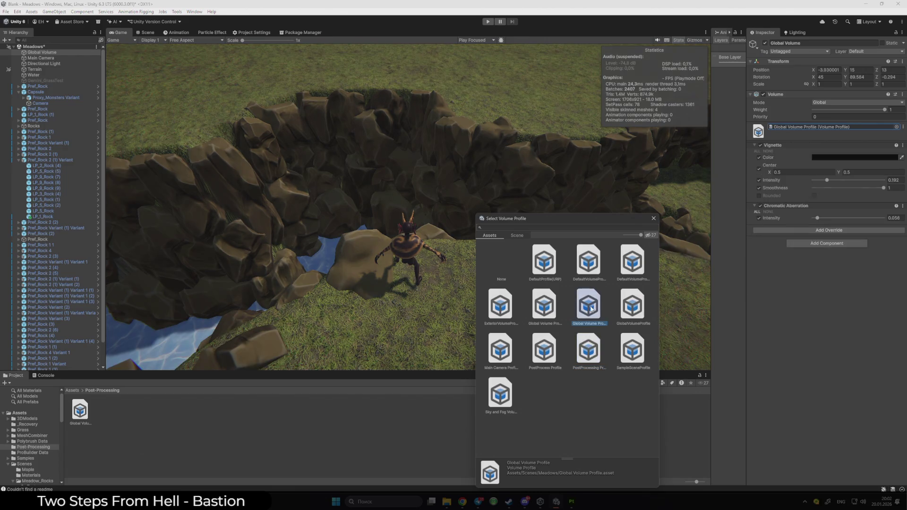
{"action": "left_click", "coordinate": [593, 342]}
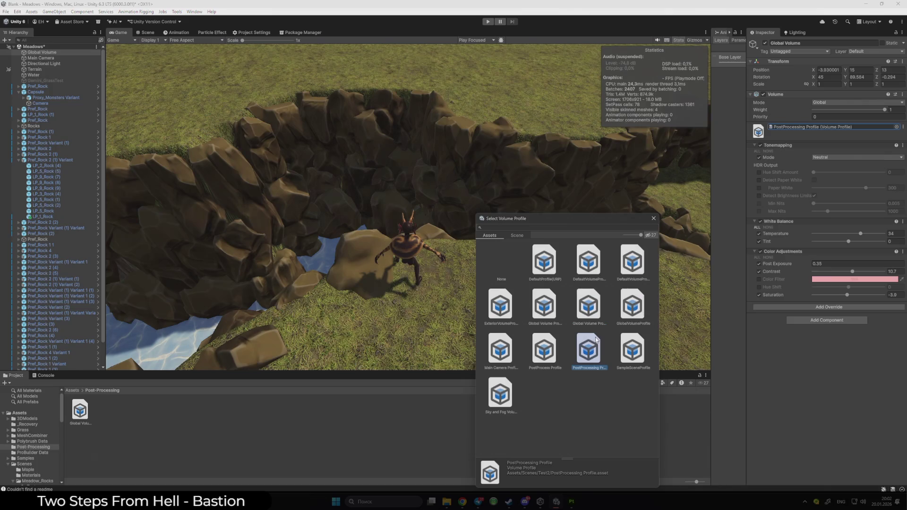
{"action": "left_click", "coordinate": [653, 218]}
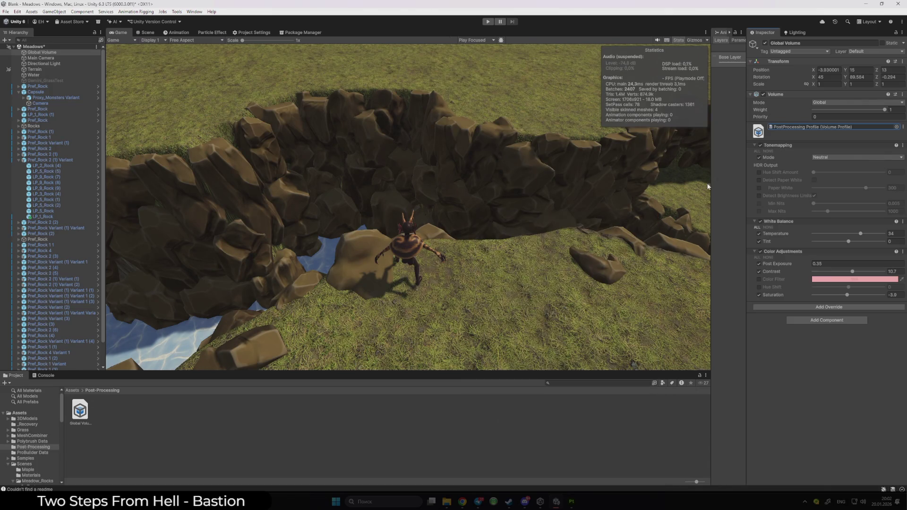
Assign Global Volume Profile to the volume, disable the Volume, and go up to Scenes.
{"action": "left_click", "coordinate": [764, 145]}
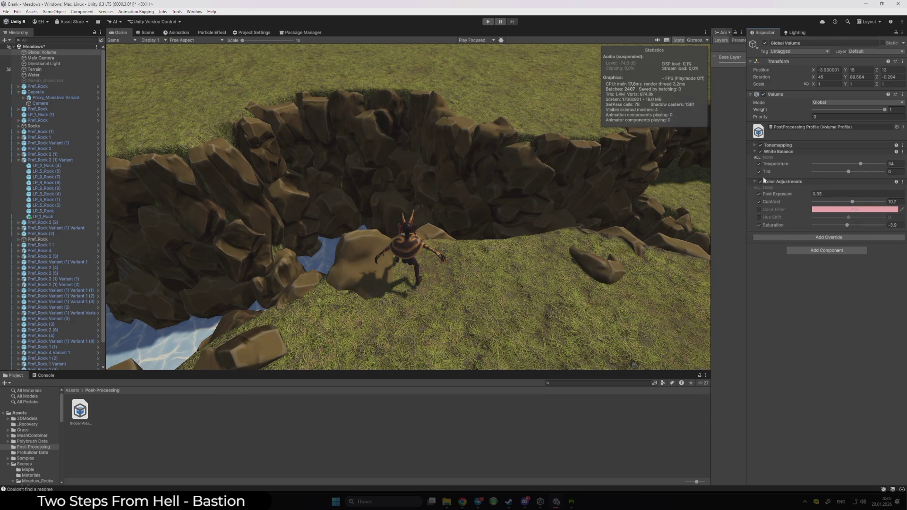
{"action": "left_click", "coordinate": [886, 128]}
{"action": "left_click", "coordinate": [897, 126]}
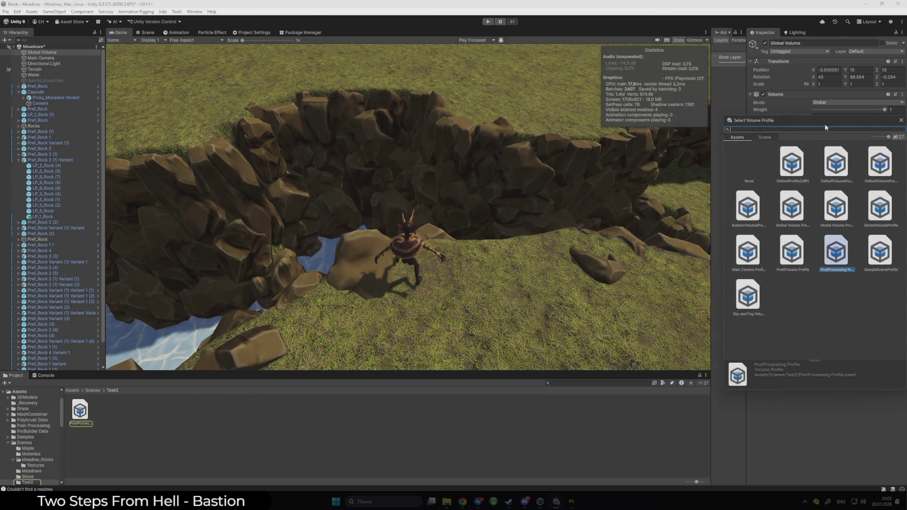
{"action": "left_click", "coordinate": [571, 254]}
{"action": "left_click", "coordinate": [635, 178]}
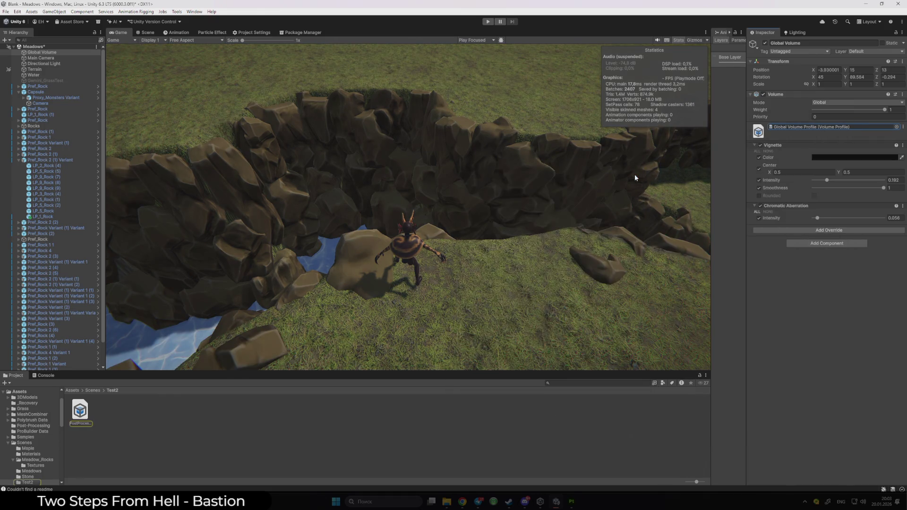
{"action": "left_click", "coordinate": [763, 94]}
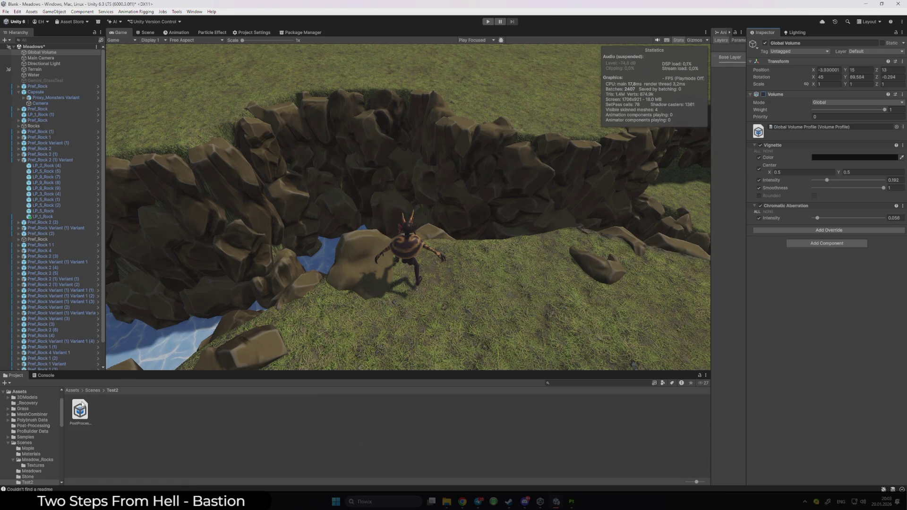
{"action": "left_click", "coordinate": [97, 390]}
Open the TestGrass, Test2, SampleScene and Terrain scenes, then reopen Meadows and select Global Volume.
{"action": "left_click", "coordinate": [282, 437]}
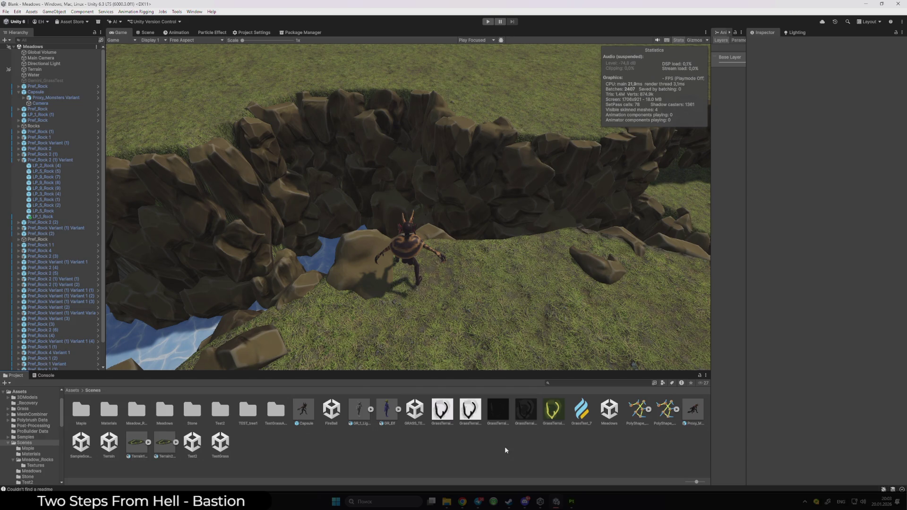
{"action": "double_click", "coordinate": [220, 442]}
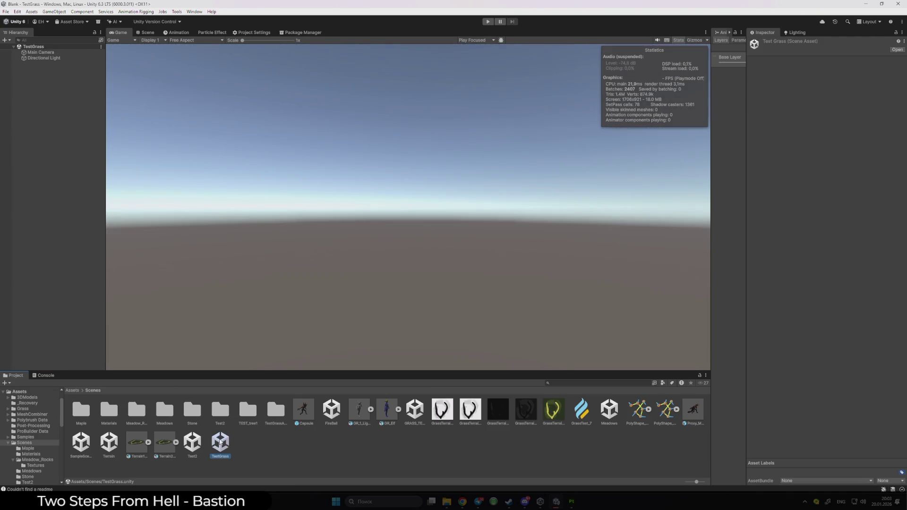
{"action": "double_click", "coordinate": [198, 441]}
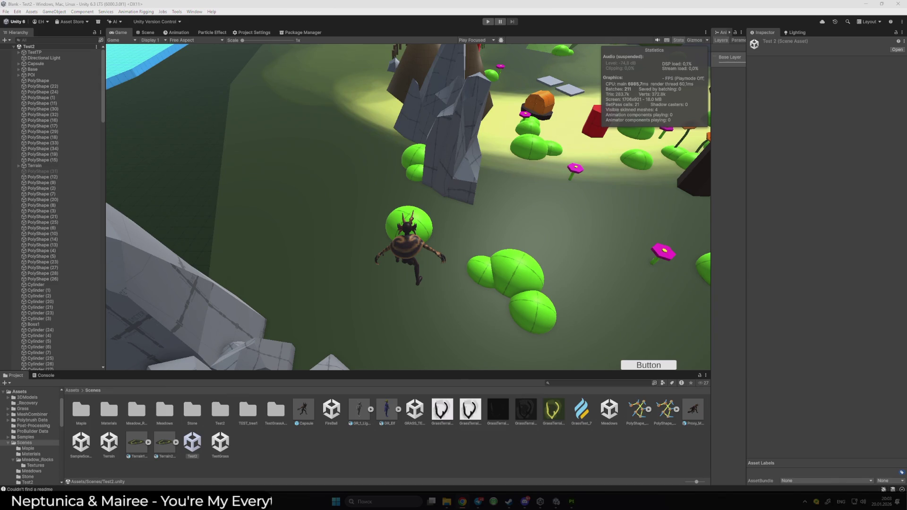
{"action": "double_click", "coordinate": [220, 441]}
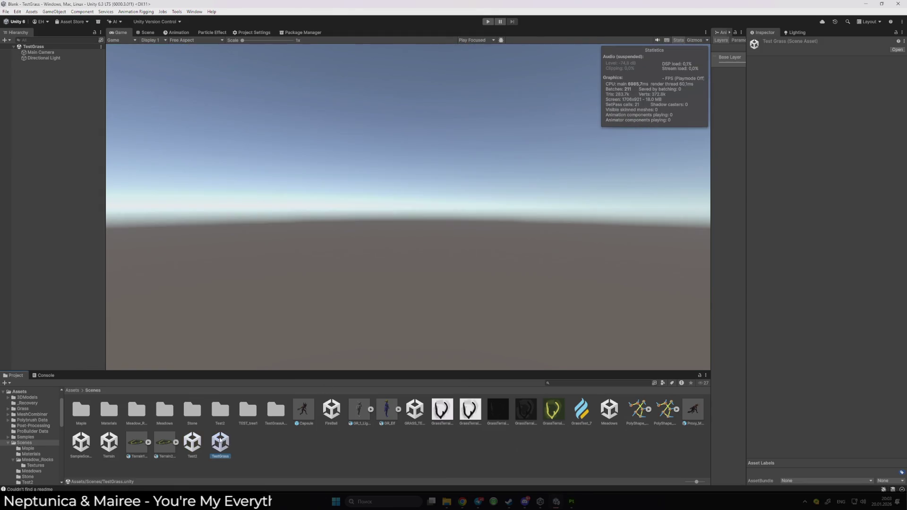
{"action": "double_click", "coordinate": [609, 409]}
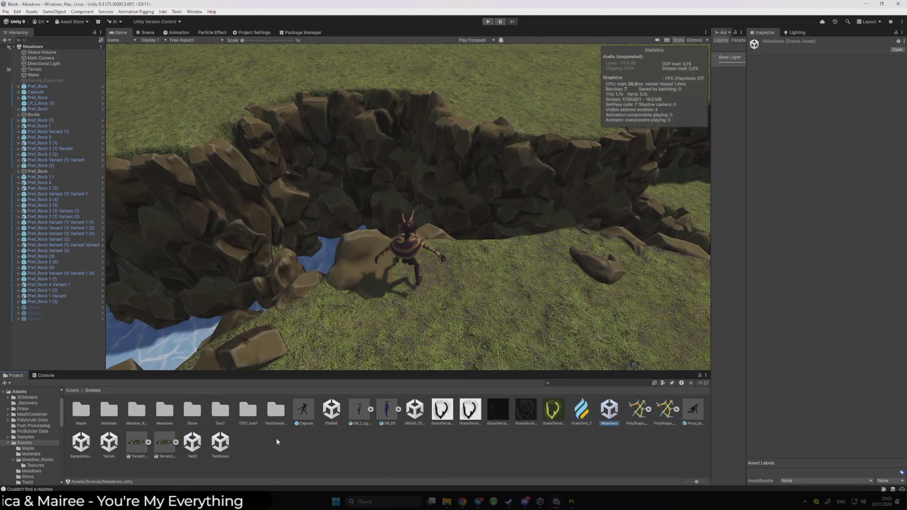
{"action": "double_click", "coordinate": [80, 445]}
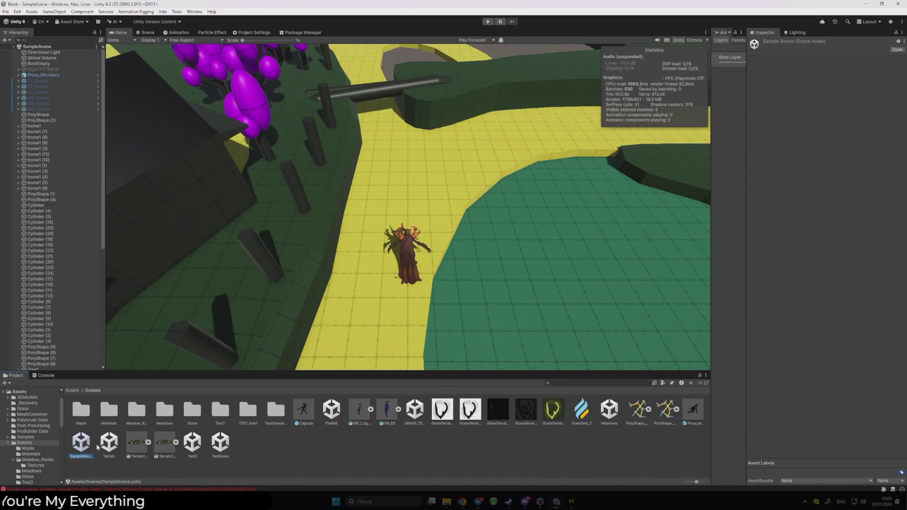
{"action": "double_click", "coordinate": [109, 443]}
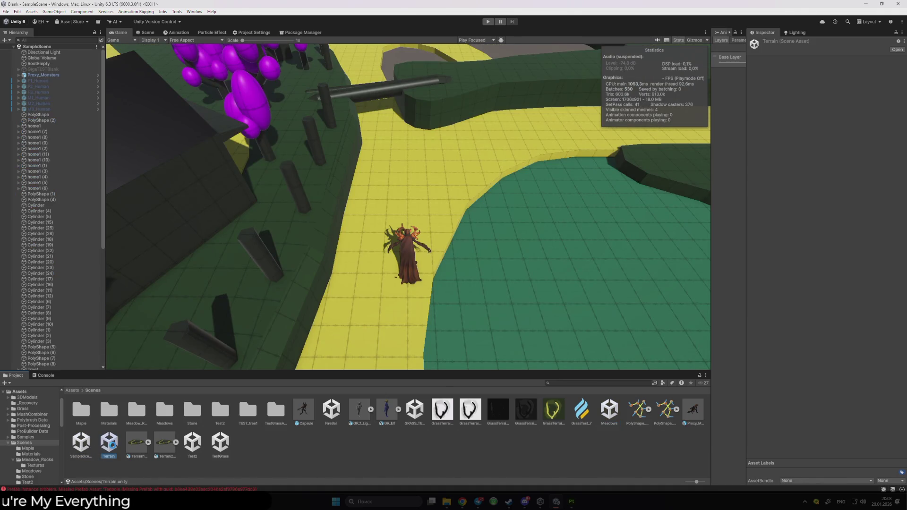
{"action": "double_click", "coordinate": [609, 409]}
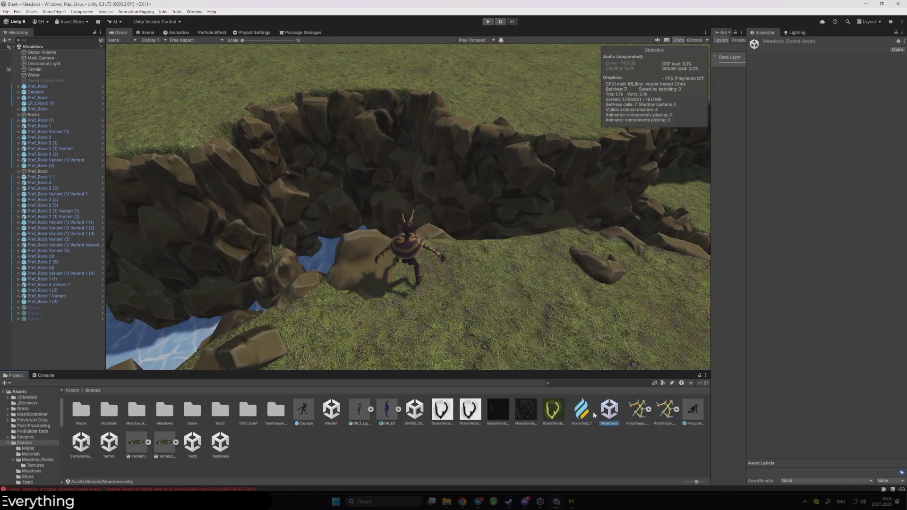
{"action": "left_click", "coordinate": [42, 52]}
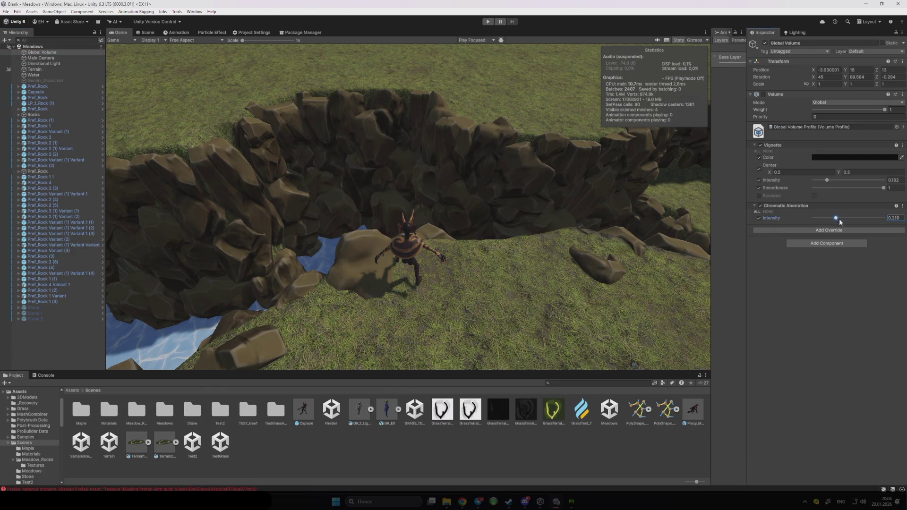
Set Chromatic Aberration intensity to 0.04, re-enable the volume, and lower Vignette to 0.187.
{"action": "left_click_drag", "start_coordinate": [867, 227], "coordinate": [734, 209]}
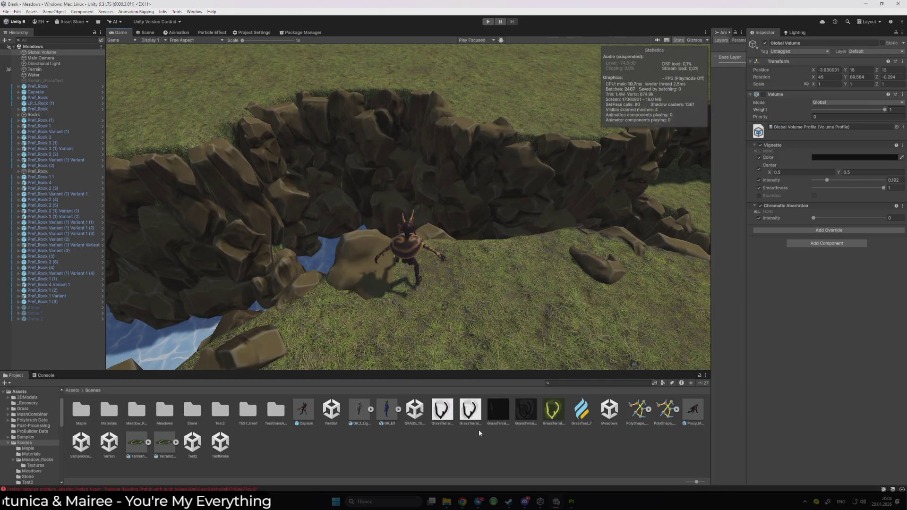
{"action": "left_click", "coordinate": [42, 52]}
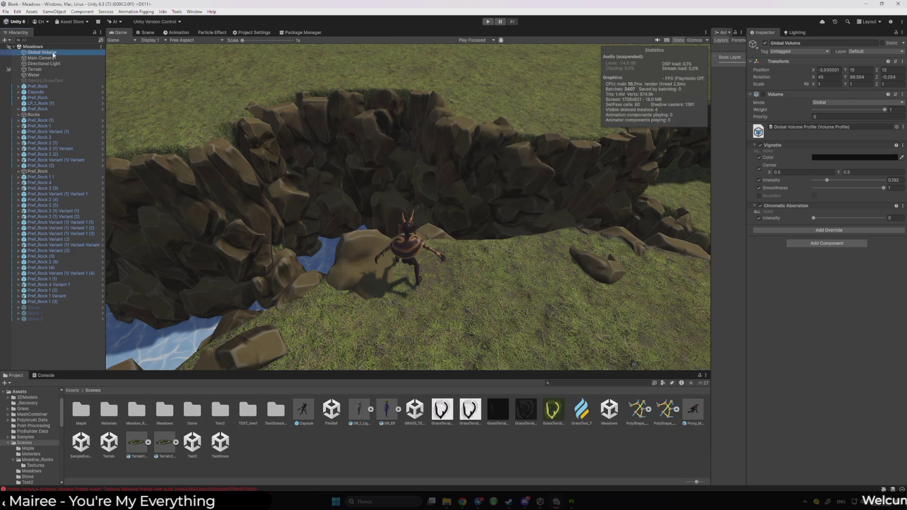
{"action": "left_click", "coordinate": [763, 94]}
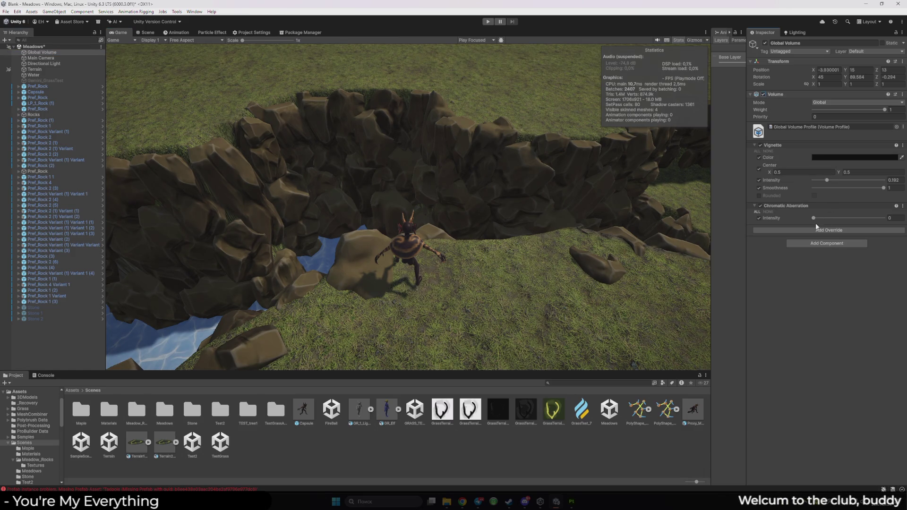
{"action": "mouse_move", "coordinate": [813, 218]}
{"action": "left_mouse_down"}
{"action": "mouse_move", "coordinate": [822, 221]}
{"action": "mouse_move", "coordinate": [814, 220]}
{"action": "left_mouse_up"}
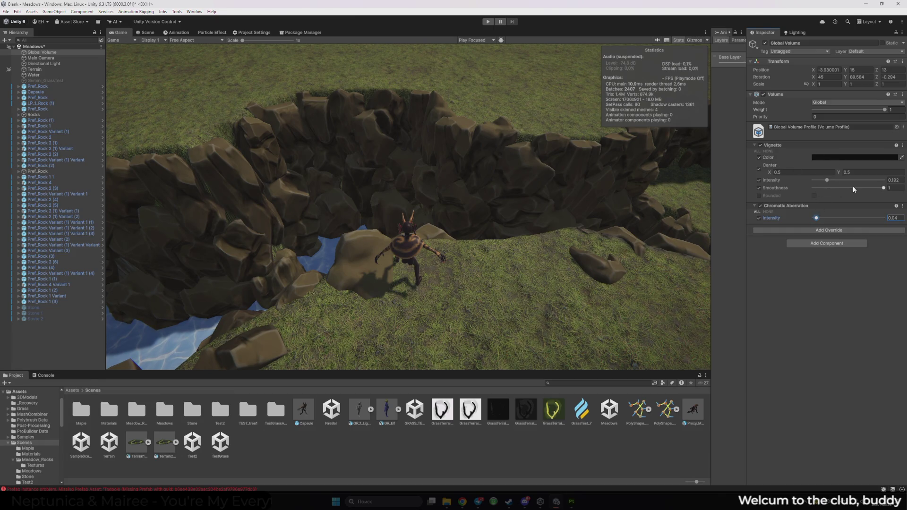
{"action": "mouse_move", "coordinate": [827, 180]}
{"action": "left_mouse_down"}
{"action": "mouse_move", "coordinate": [814, 180]}
{"action": "mouse_move", "coordinate": [826, 180]}
{"action": "left_mouse_up"}
Add a Film Grain override with Type, Response and Intensity 0.813 enabled, then remove it.
{"action": "left_click", "coordinate": [820, 230]}
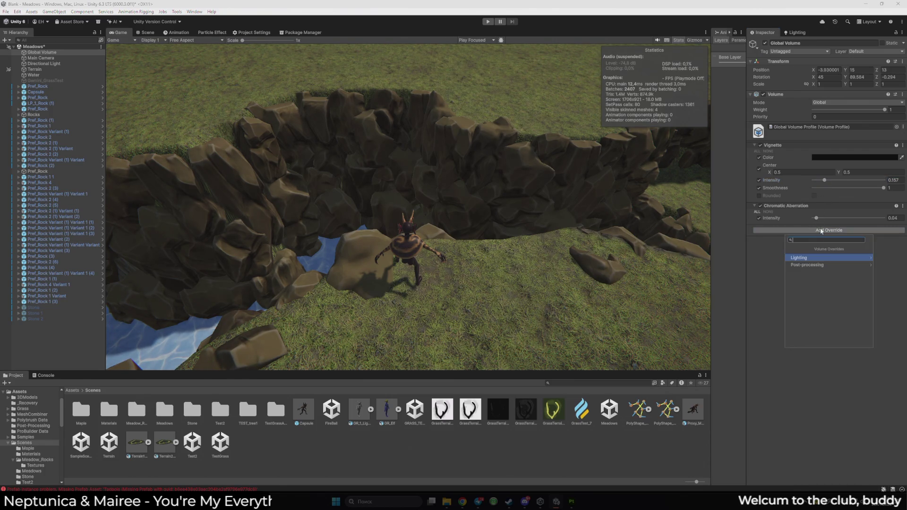
{"action": "left_click", "coordinate": [822, 257]}
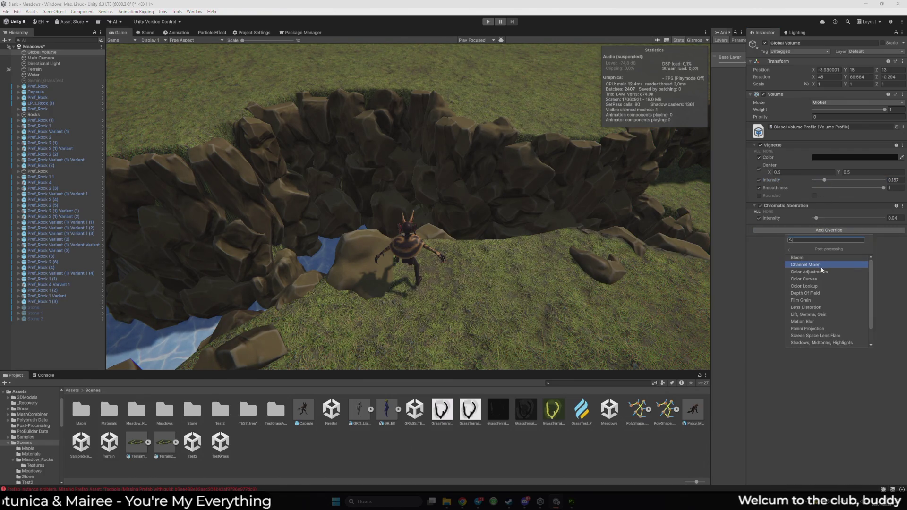
{"action": "left_click", "coordinate": [823, 300]}
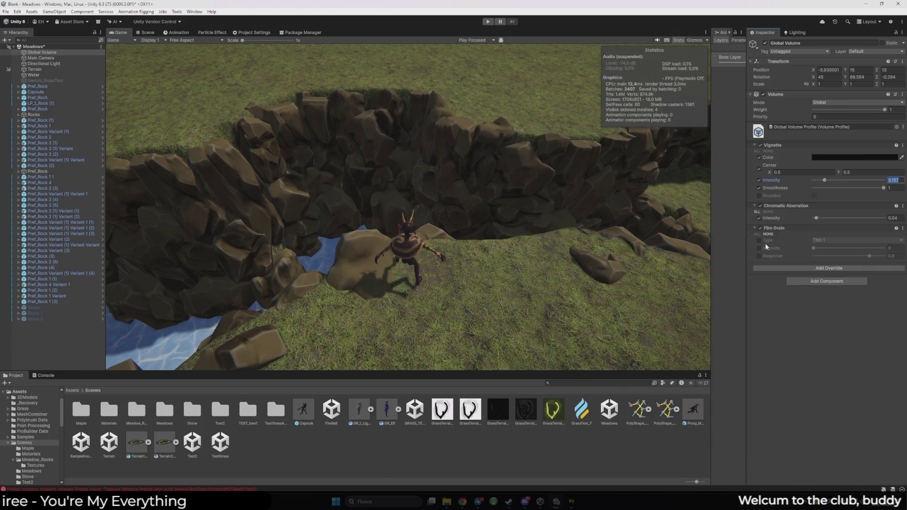
{"action": "left_click", "coordinate": [760, 241]}
{"action": "left_click", "coordinate": [759, 248]}
{"action": "left_click", "coordinate": [760, 256]}
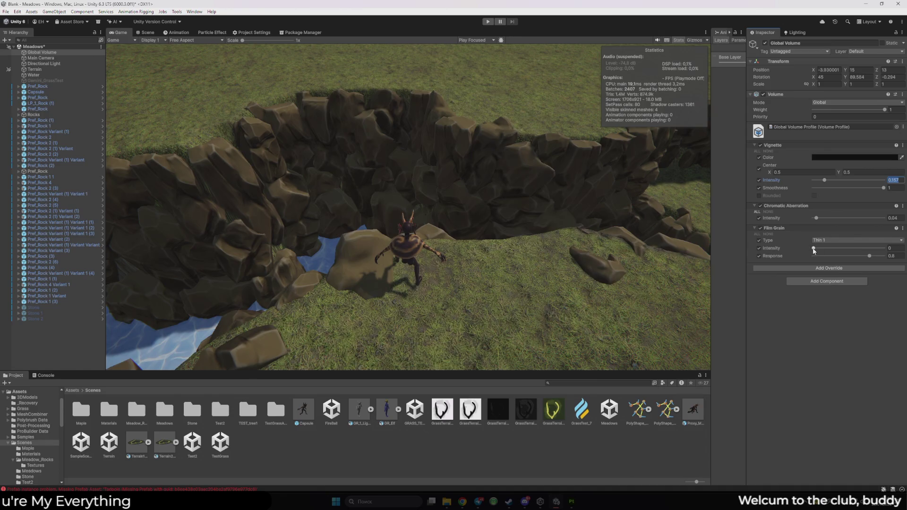
{"action": "left_click_drag", "start_coordinate": [814, 248], "coordinate": [871, 249]}
{"action": "left_click", "coordinate": [902, 228]}
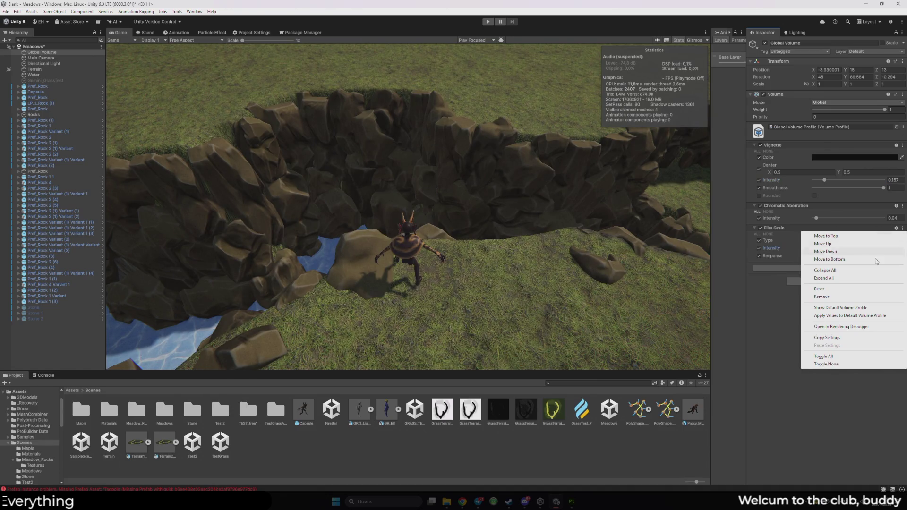
{"action": "left_click", "coordinate": [836, 298]}
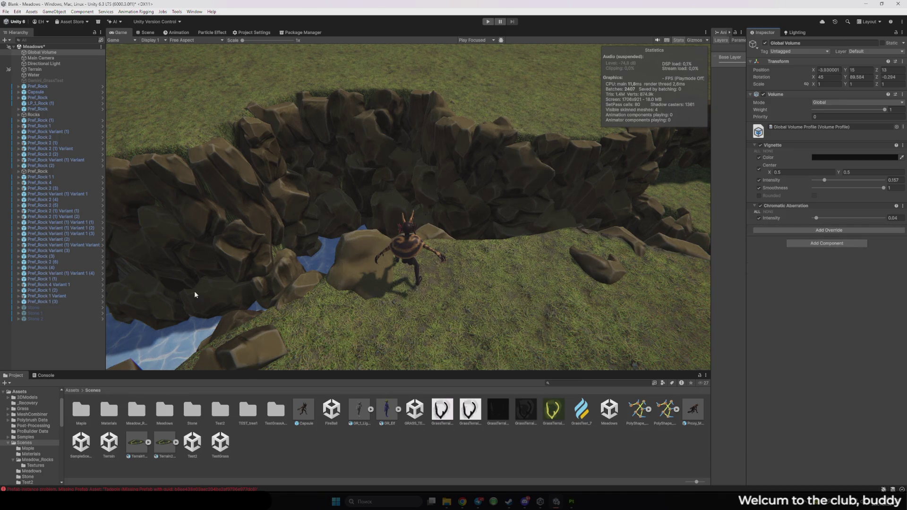
Show the Graphics settings page and inspect PC_RPAsset, then its PC_Renderer renderer data.
{"action": "left_click", "coordinate": [241, 33]}
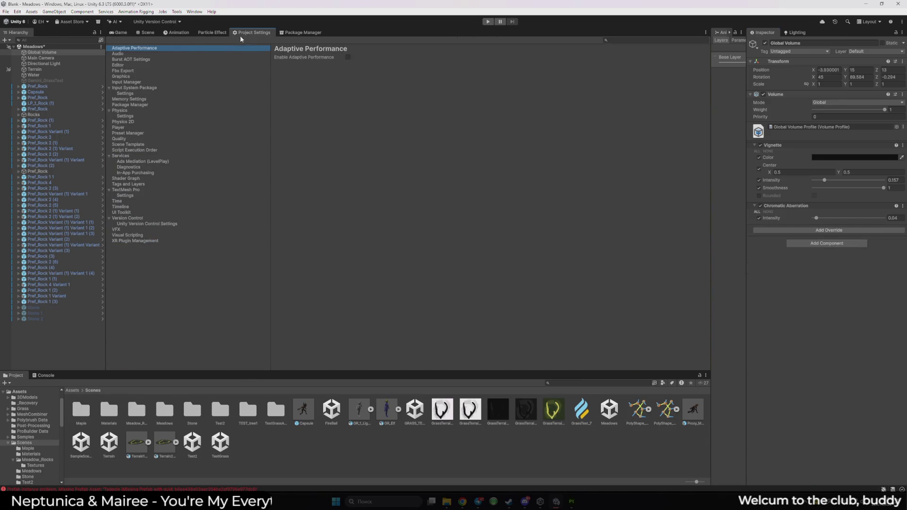
{"action": "left_click", "coordinate": [194, 54]}
{"action": "left_click", "coordinate": [200, 66]}
{"action": "left_click", "coordinate": [200, 70]}
{"action": "left_click", "coordinate": [197, 77]}
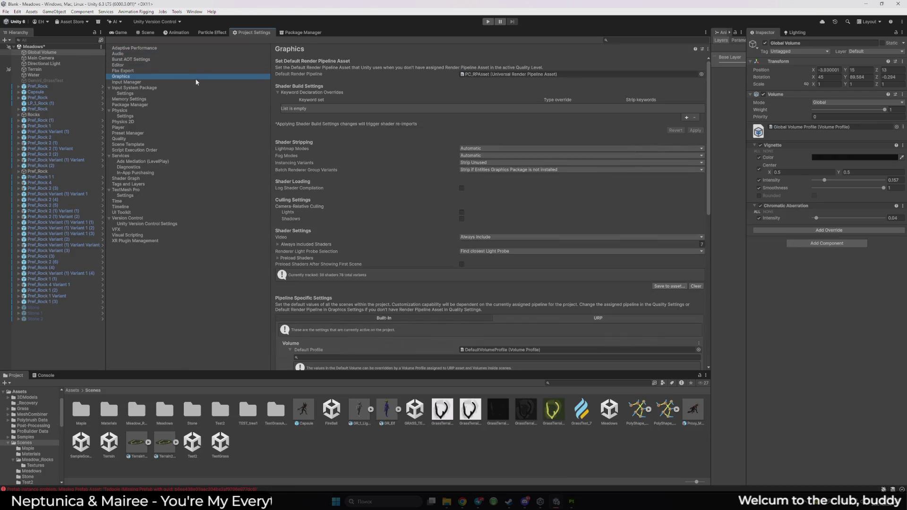
{"action": "double_click", "coordinate": [494, 74]}
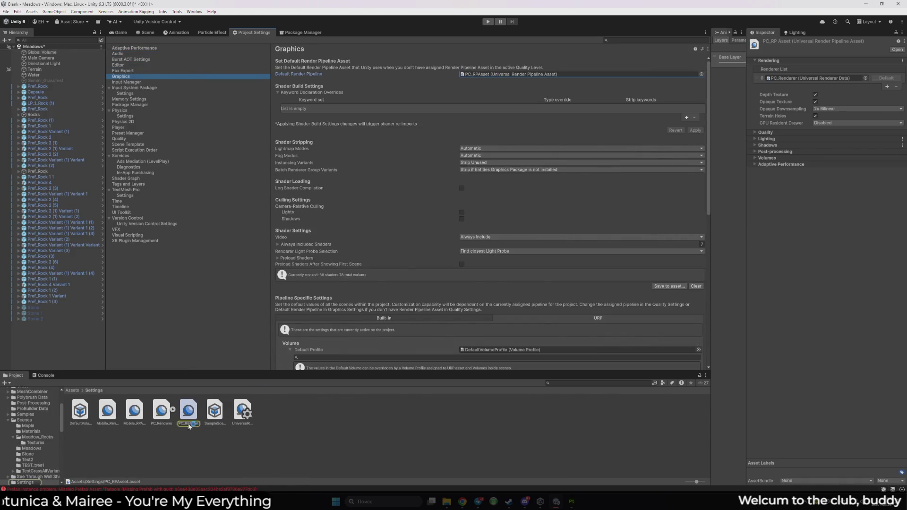
{"action": "double_click", "coordinate": [809, 78]}
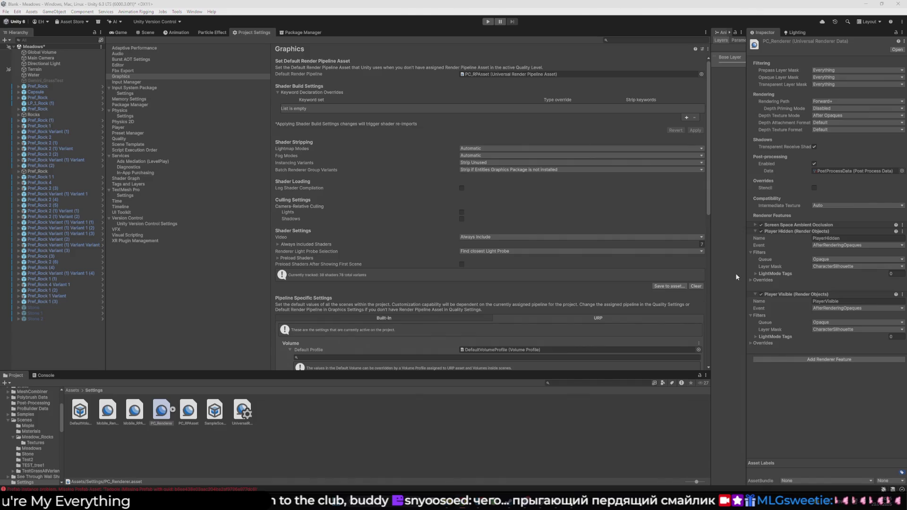
Inspect PostProcessData, PC_Renderer and PC_RPAsset's Quality settings (HDR on, MSAA off), then return to Game view.
{"action": "left_click", "coordinate": [820, 171]}
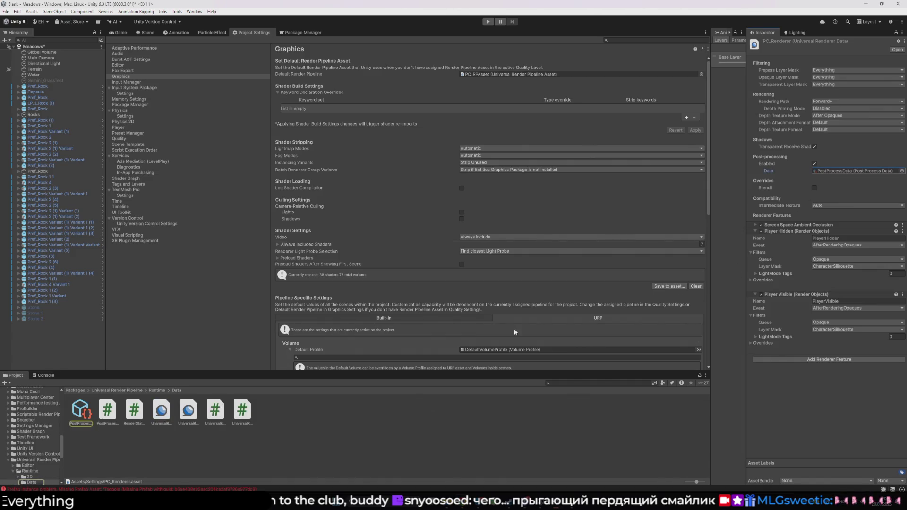
{"action": "left_click", "coordinate": [83, 411]}
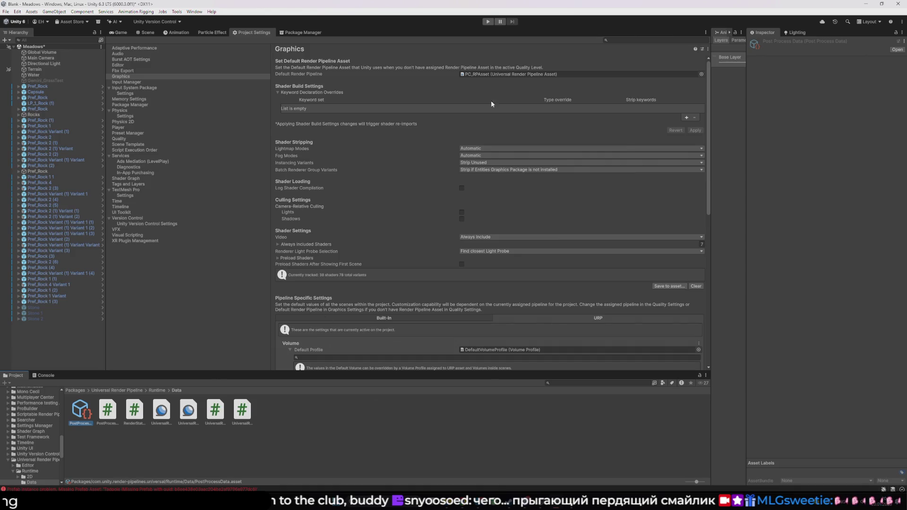
{"action": "left_click", "coordinate": [502, 74]}
{"action": "left_click", "coordinate": [187, 410]}
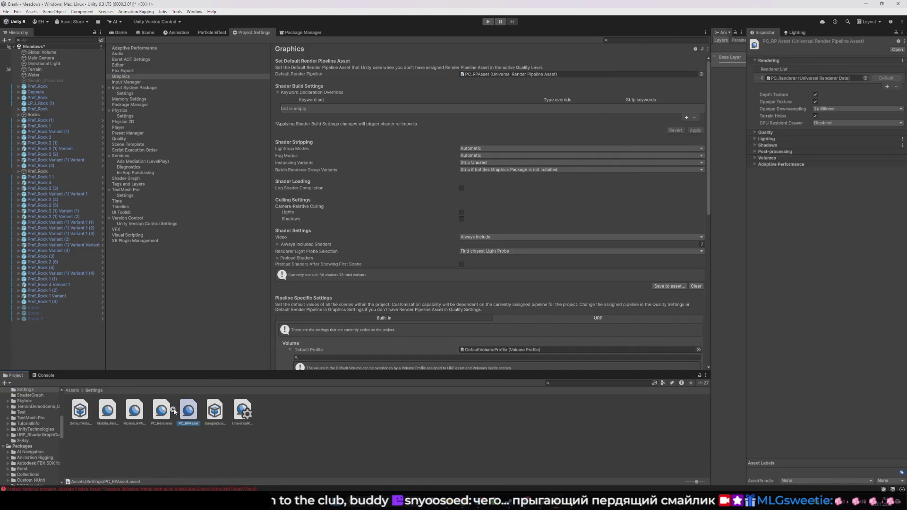
{"action": "left_click", "coordinate": [810, 78]}
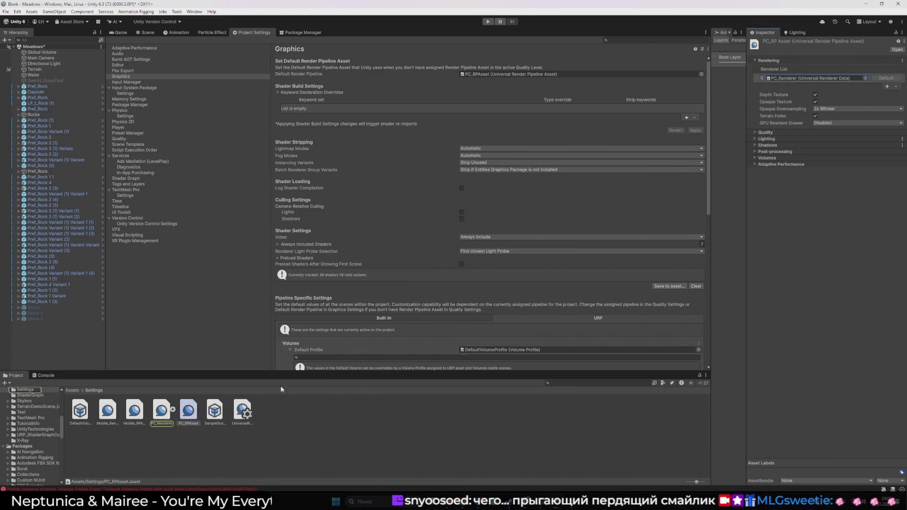
{"action": "left_click", "coordinate": [172, 410]}
{"action": "left_click", "coordinate": [811, 134]}
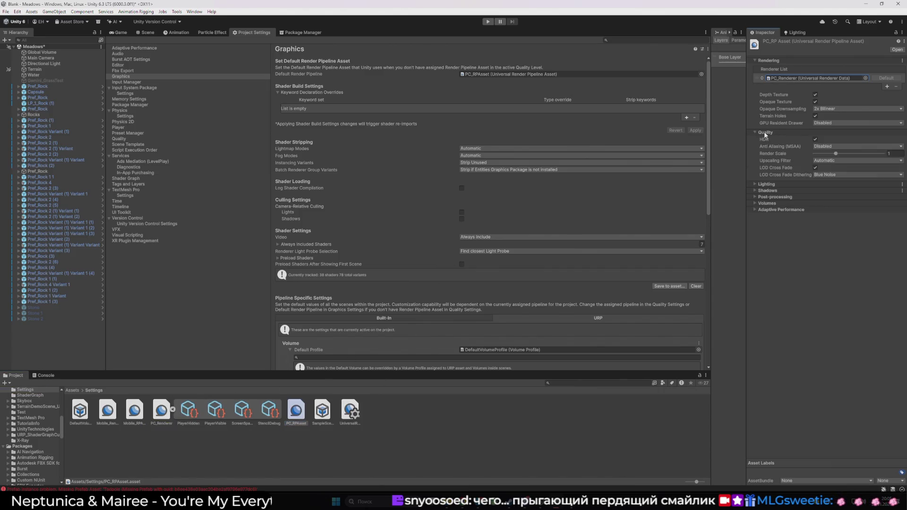
{"action": "left_click", "coordinate": [118, 32]}
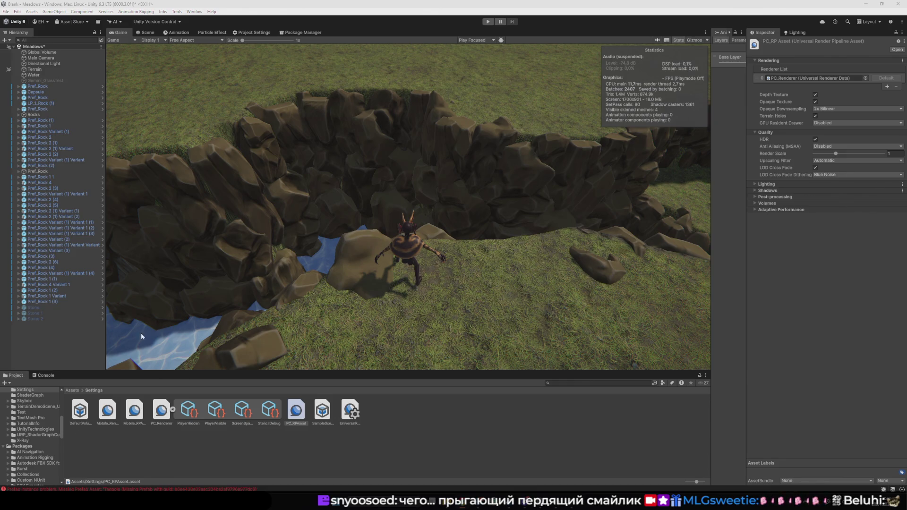
Select the Global Volume, add a Screen Space Lens Flare override, then remove it again.
{"action": "left_click", "coordinate": [42, 52]}
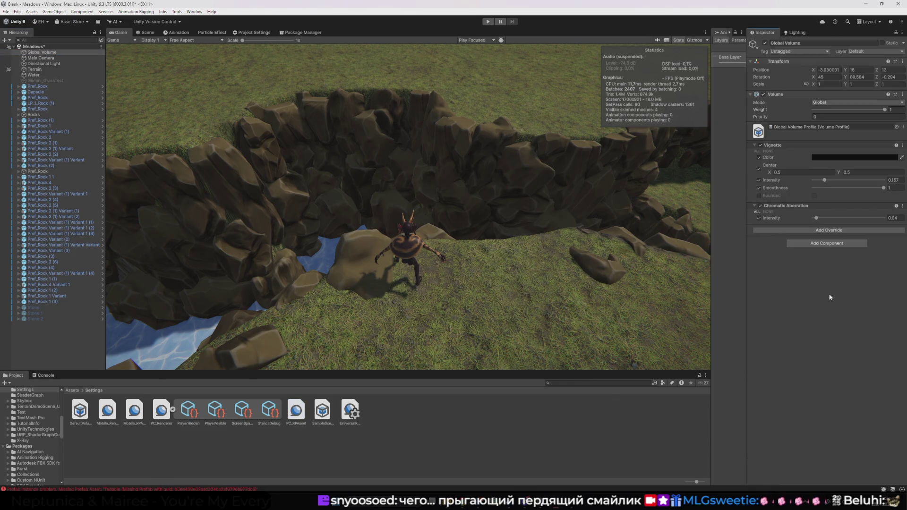
{"action": "left_click", "coordinate": [820, 232]}
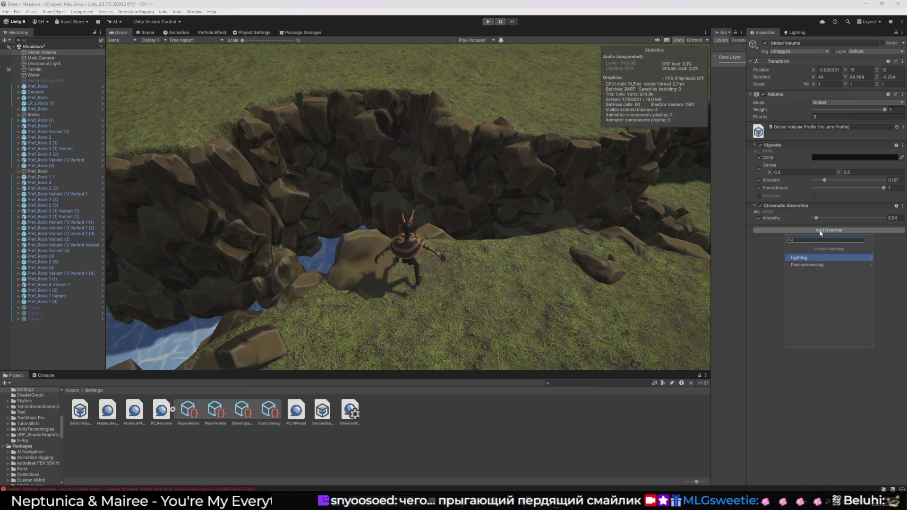
{"action": "left_click", "coordinate": [821, 265]}
{"action": "scroll", "coordinate": [827, 291], "scroll_direction": "down", "scroll_amount": 1}
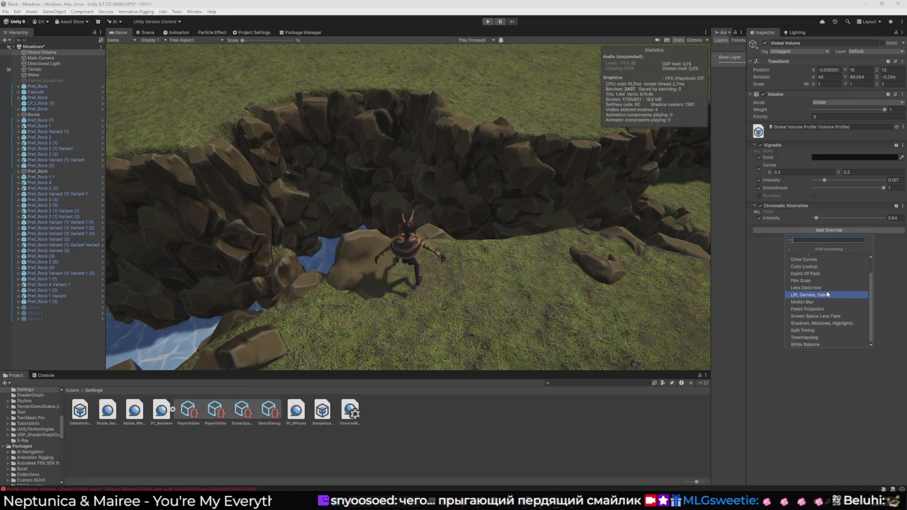
{"action": "left_click", "coordinate": [829, 319]}
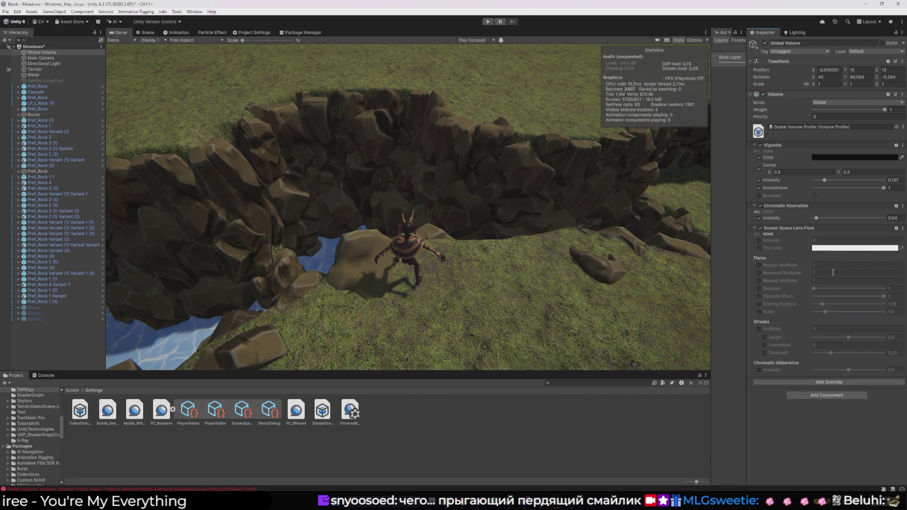
{"action": "right_click", "coordinate": [803, 229]}
{"action": "left_click", "coordinate": [832, 246]}
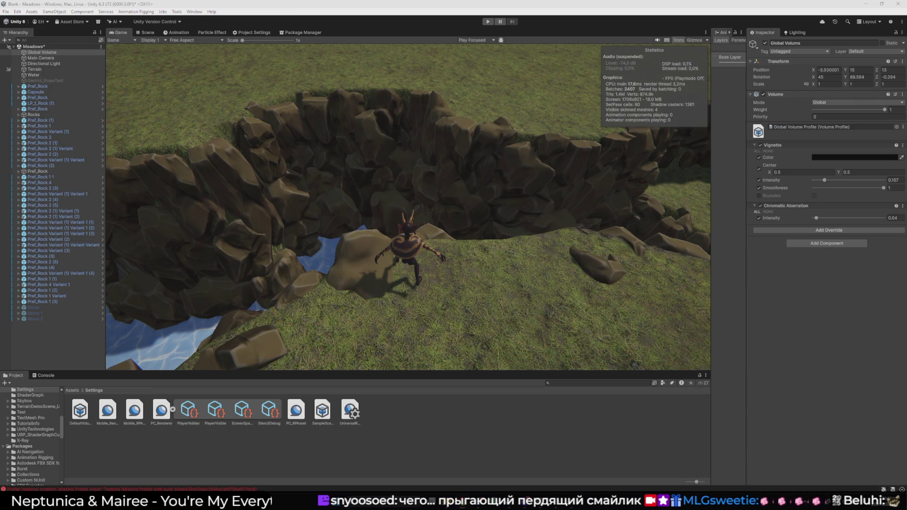
Add a Tonemapping override from Post-processing and set its Mode to ACES.
{"action": "left_click", "coordinate": [841, 231]}
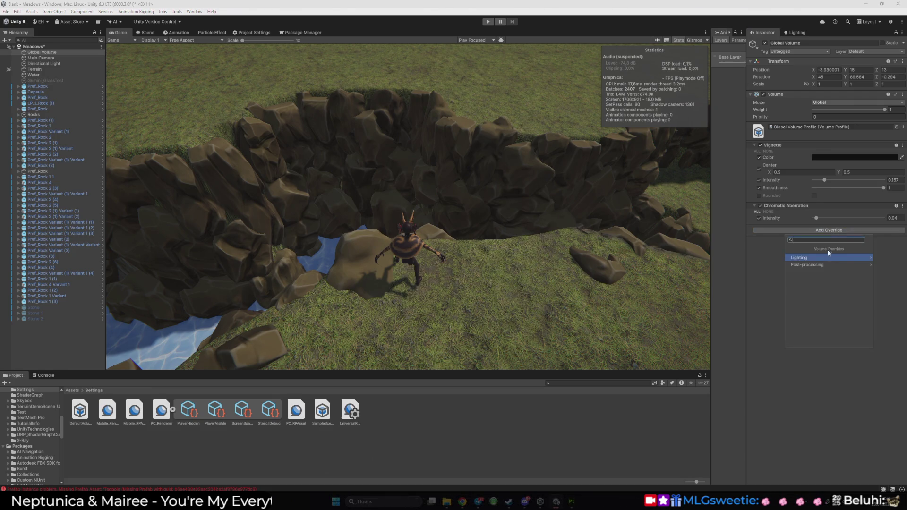
{"action": "scroll", "coordinate": [822, 307], "scroll_direction": "down", "scroll_amount": 2}
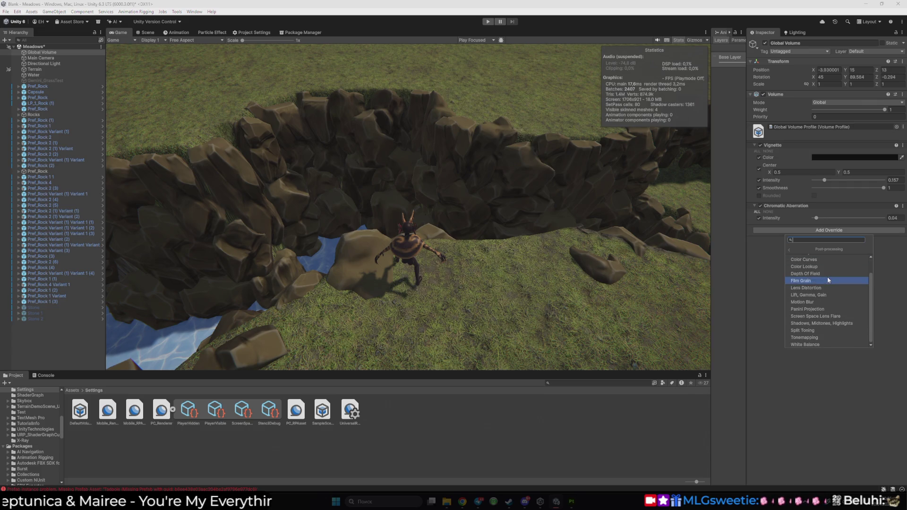
{"action": "left_click", "coordinate": [817, 334]}
{"action": "left_click", "coordinate": [759, 240]}
{"action": "left_click", "coordinate": [834, 240]}
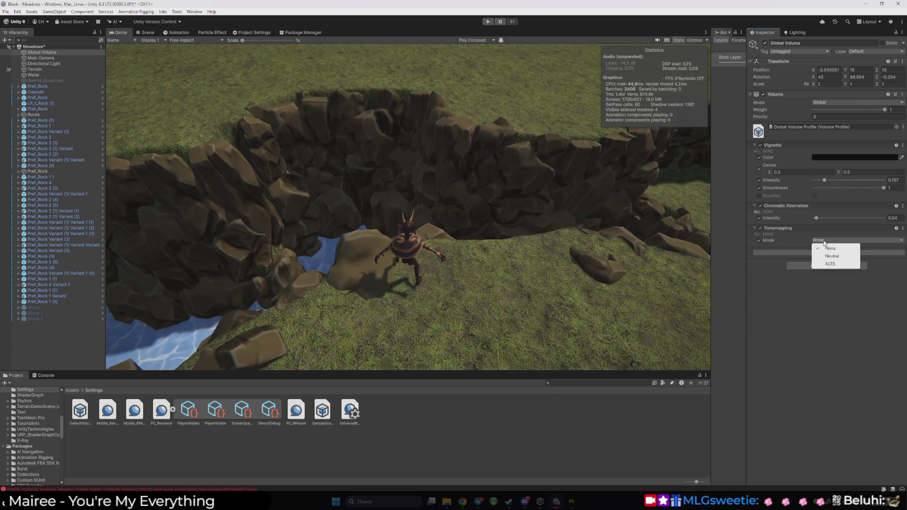
{"action": "left_click", "coordinate": [830, 264]}
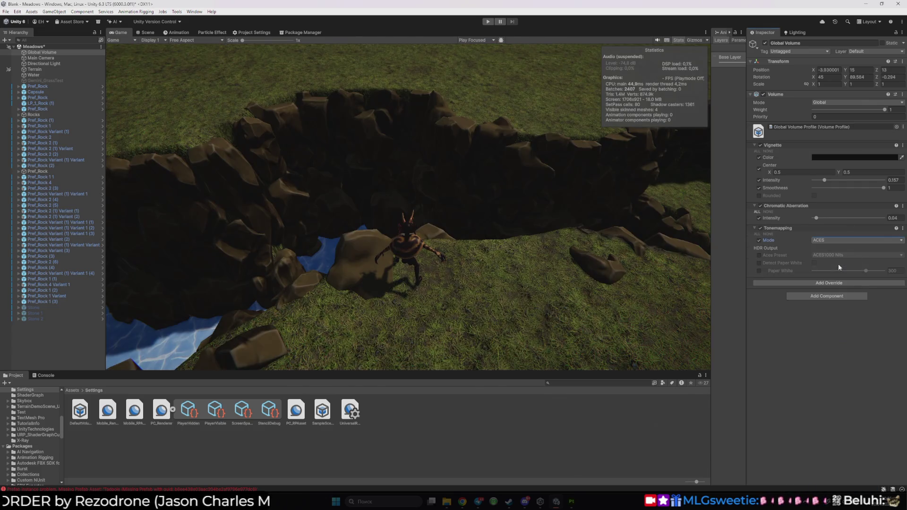
Enable the Paper White override and lower it from 281 to 67.
{"action": "left_click", "coordinate": [759, 255]}
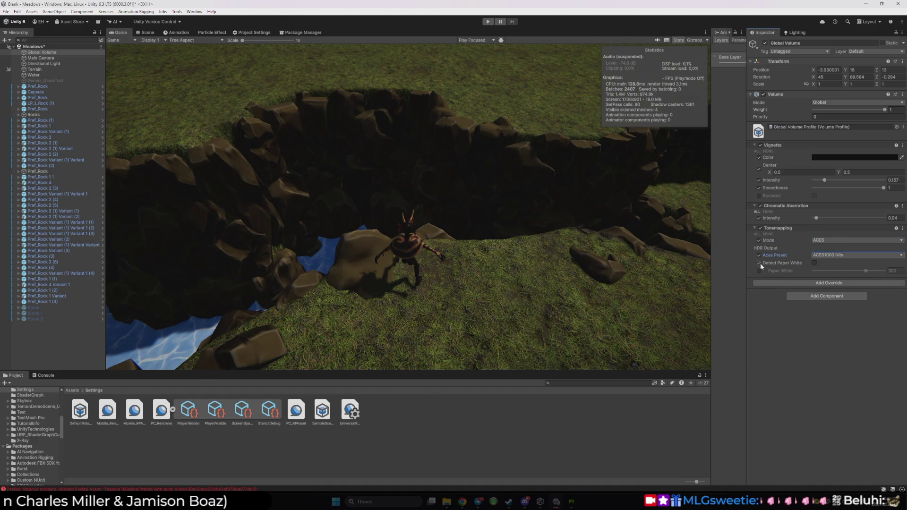
{"action": "left_click", "coordinate": [759, 263]}
{"action": "left_click", "coordinate": [759, 263]}
{"action": "left_click", "coordinate": [759, 255]}
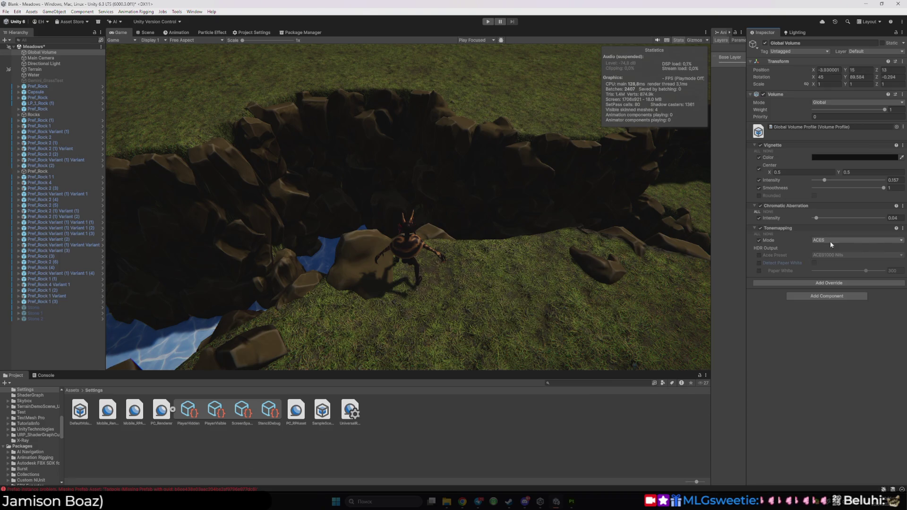
{"action": "left_click", "coordinate": [831, 241]}
{"action": "left_click", "coordinate": [759, 271]}
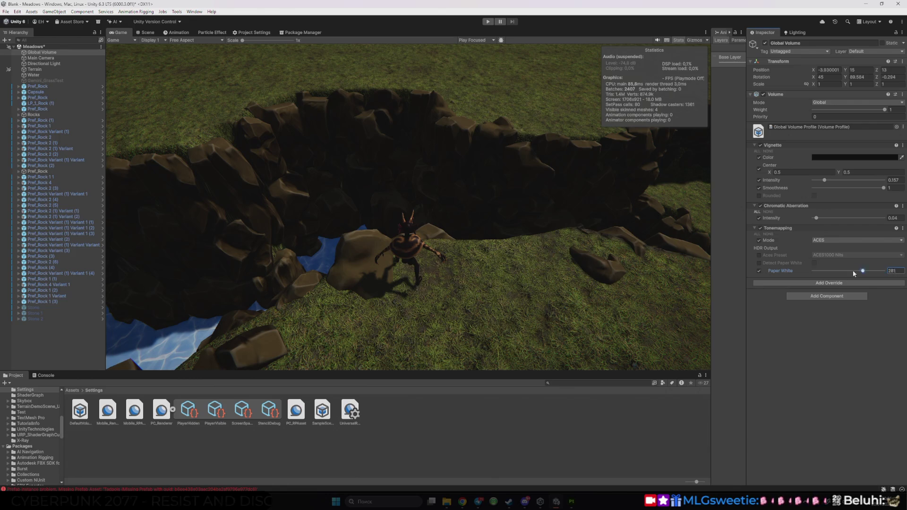
{"action": "left_click_drag", "start_coordinate": [855, 274], "coordinate": [825, 272]}
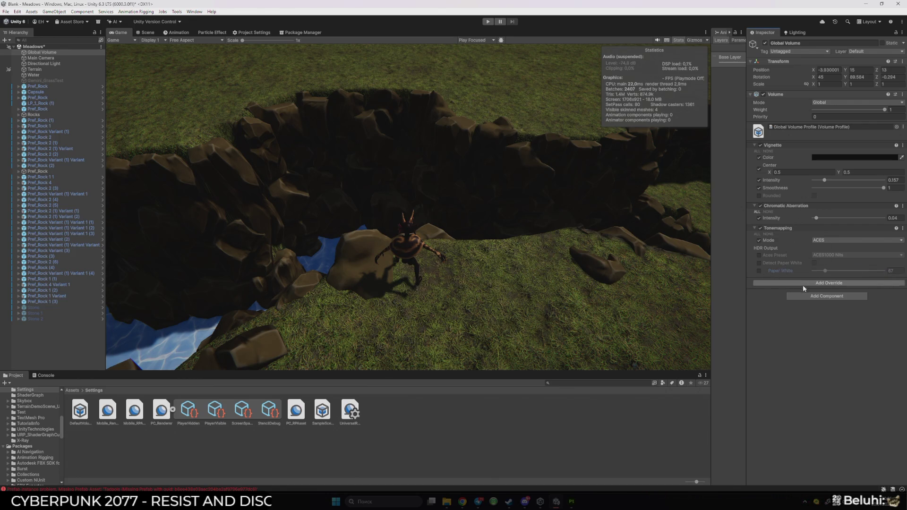
{"action": "left_click", "coordinate": [772, 227]}
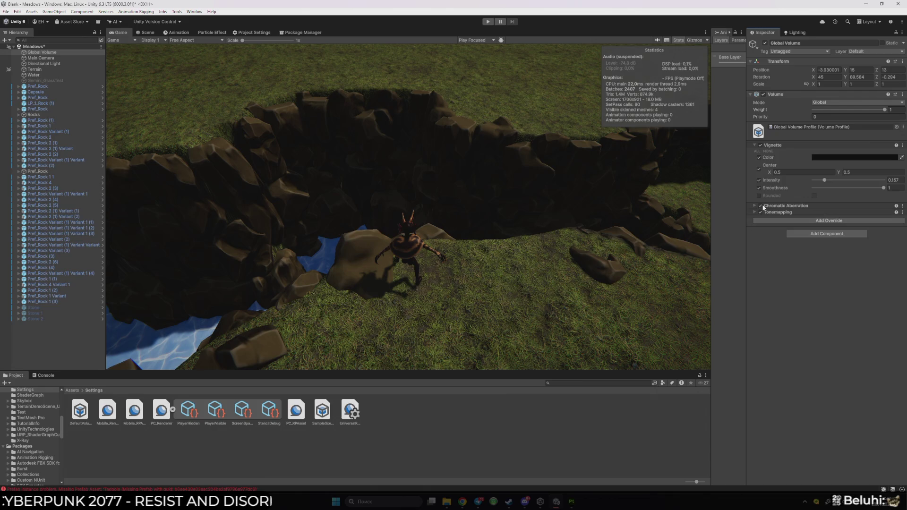
Toggle Chromatic Aberration and Vignette off and back on to compare the effect.
{"action": "left_click", "coordinate": [761, 205]}
{"action": "left_click", "coordinate": [761, 205]}
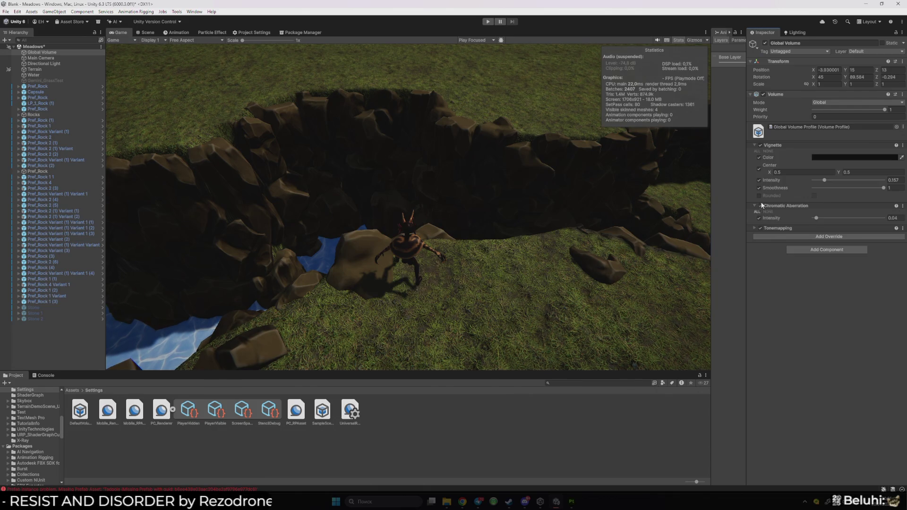
{"action": "left_click", "coordinate": [760, 146]}
{"action": "left_click", "coordinate": [761, 146]}
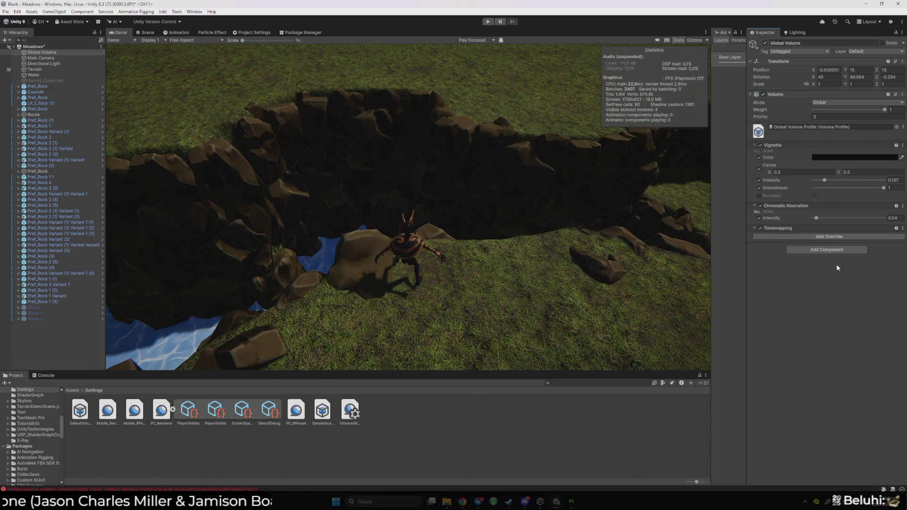
{"action": "left_click", "coordinate": [827, 236]}
{"action": "left_click", "coordinate": [818, 271]}
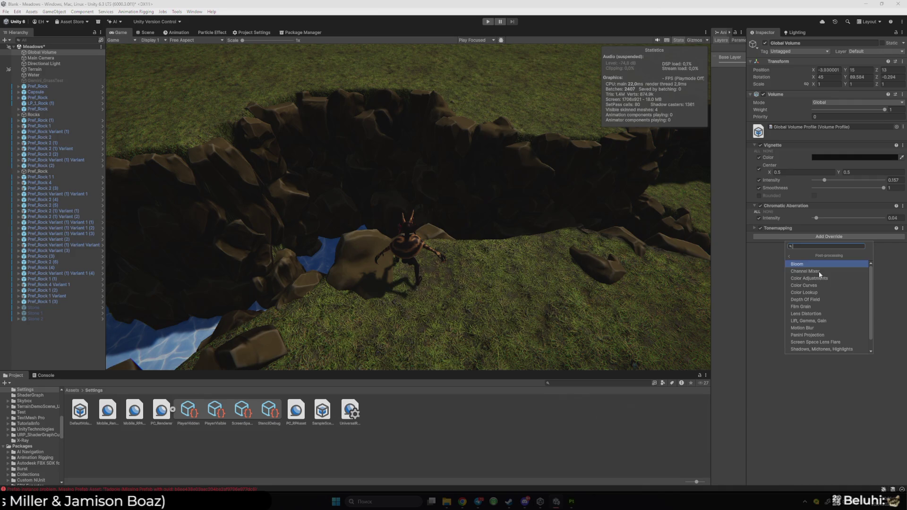
{"action": "scroll", "coordinate": [833, 317], "scroll_direction": "down", "scroll_amount": 1}
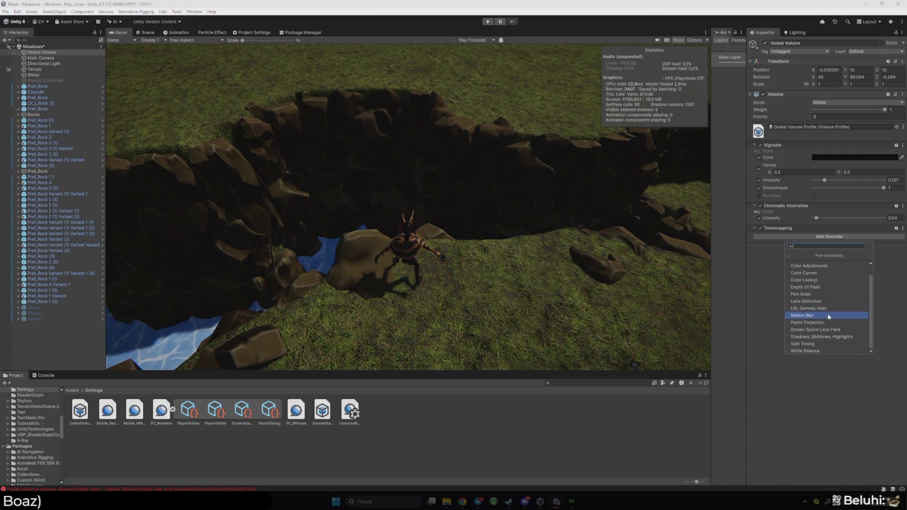
{"action": "left_click", "coordinate": [824, 309]}
{"action": "left_click", "coordinate": [771, 308]}
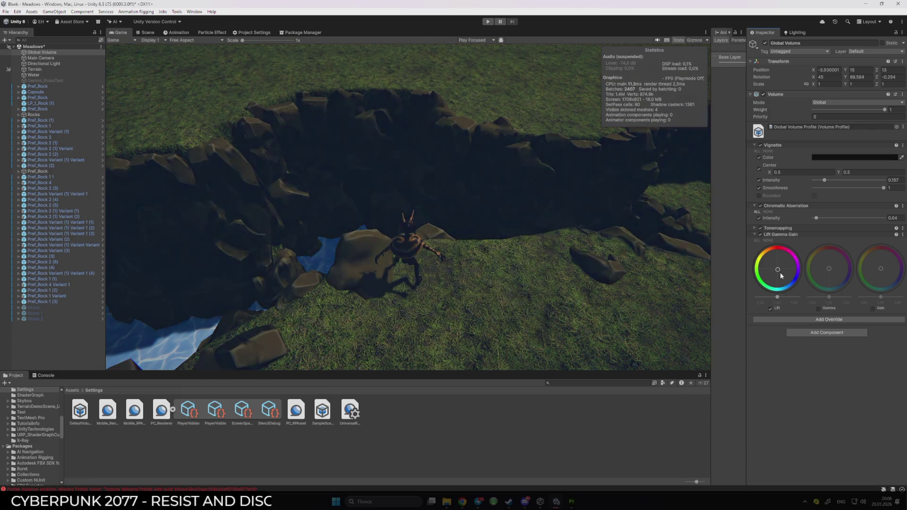
{"action": "mouse_move", "coordinate": [777, 296]}
{"action": "left_mouse_down"}
{"action": "mouse_move", "coordinate": [786, 298]}
{"action": "mouse_move", "coordinate": [778, 298]}
{"action": "left_mouse_up"}
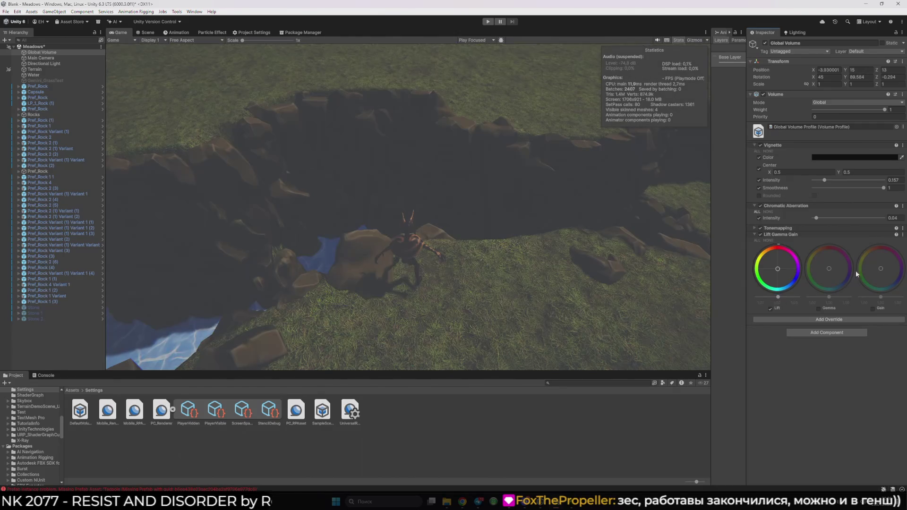
{"action": "left_click", "coordinate": [903, 235]}
{"action": "left_click", "coordinate": [840, 304]}
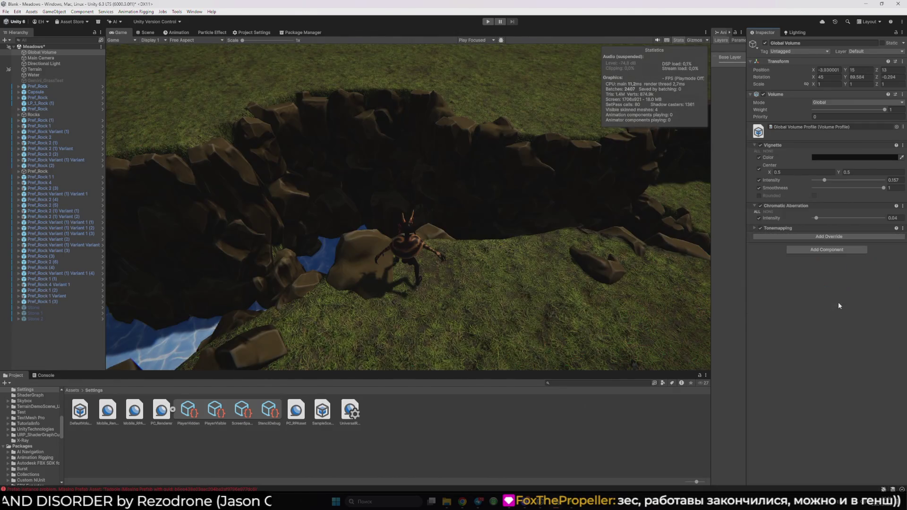